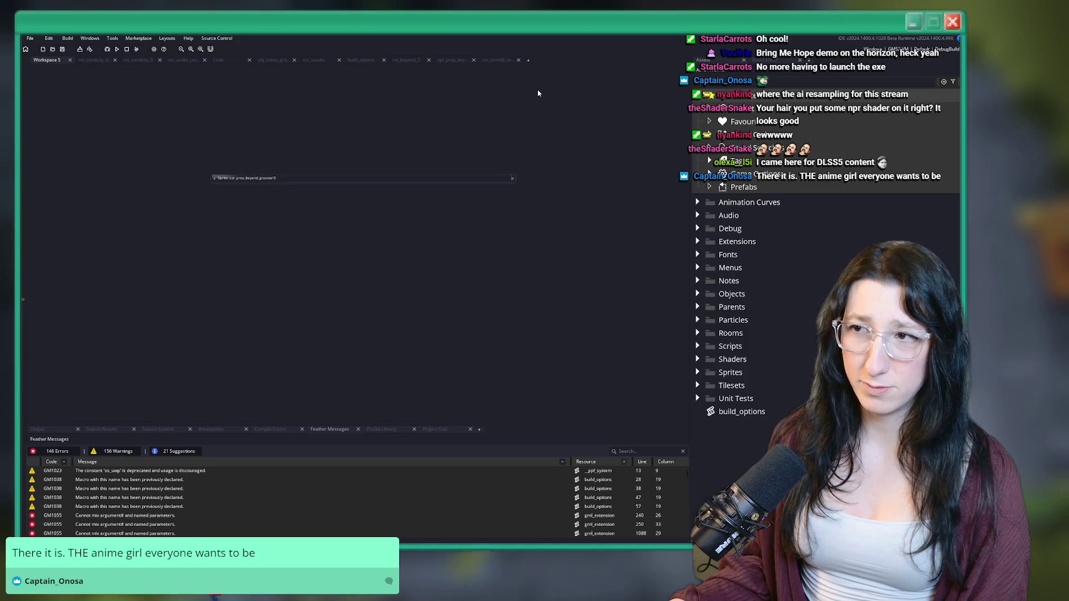
# Drag Workspace 6 to the front of the workspace tab strip, with the Inspector docked beside it
pyautogui.moveTo(531, 66); pyautogui.dragTo(60, 60)
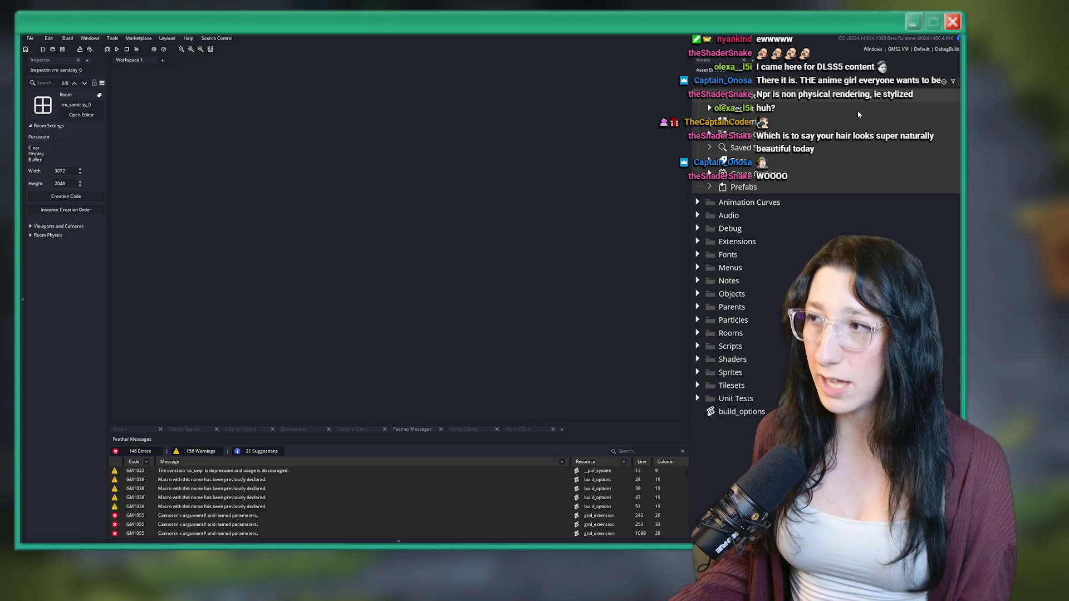
# Choose SteamBuild under Config in the target bar's build dropdown
pyautogui.click(927, 49)
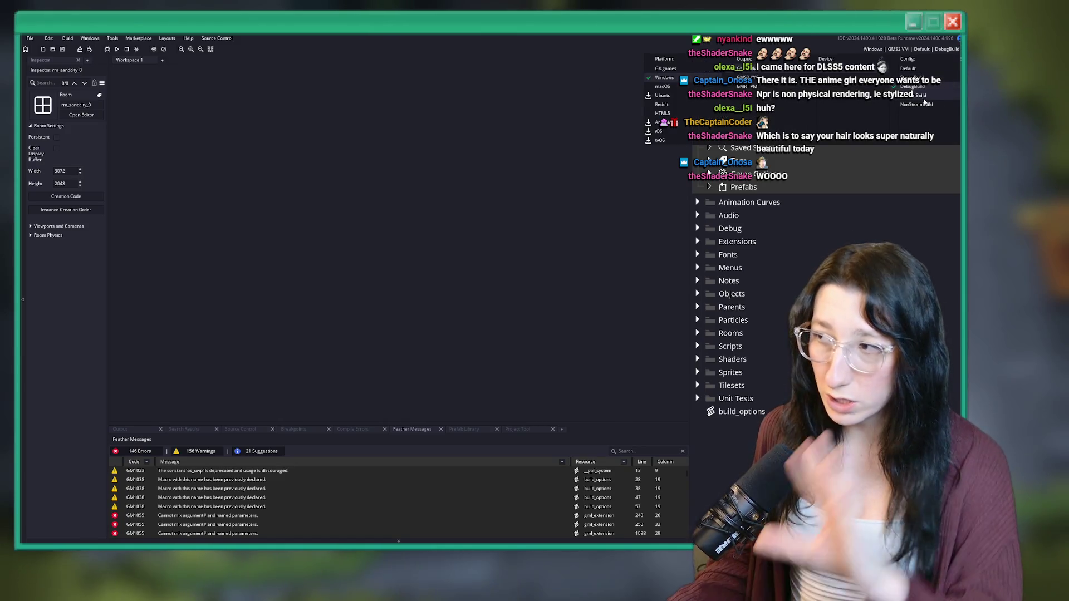
pyautogui.click(928, 78)
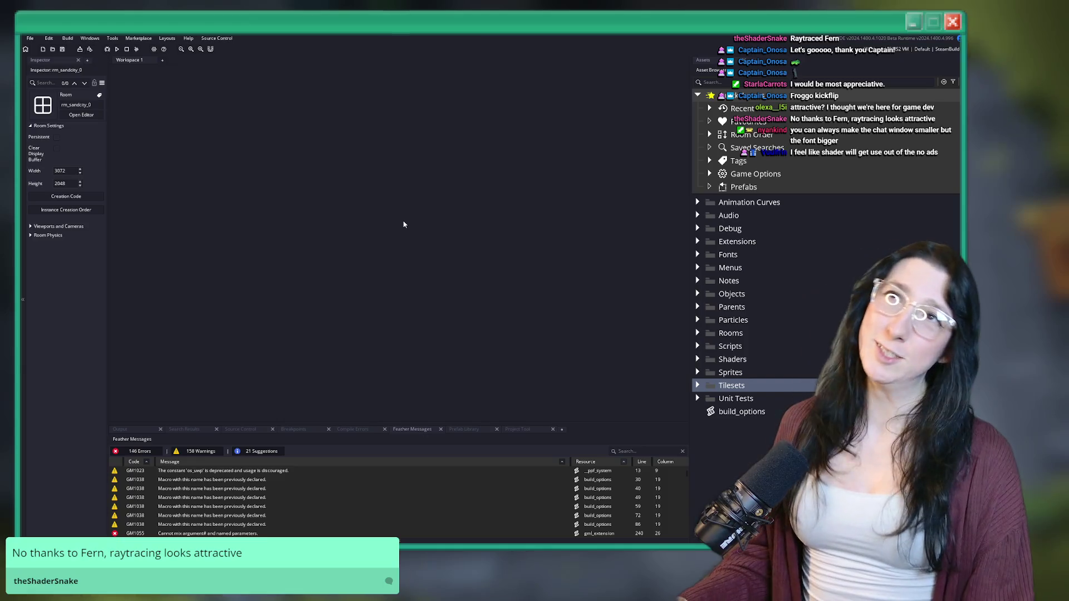
# Search the project for SteamBuild and open the first match in build_options as a docked tab
pyautogui.hotkey('ctrl', 't')
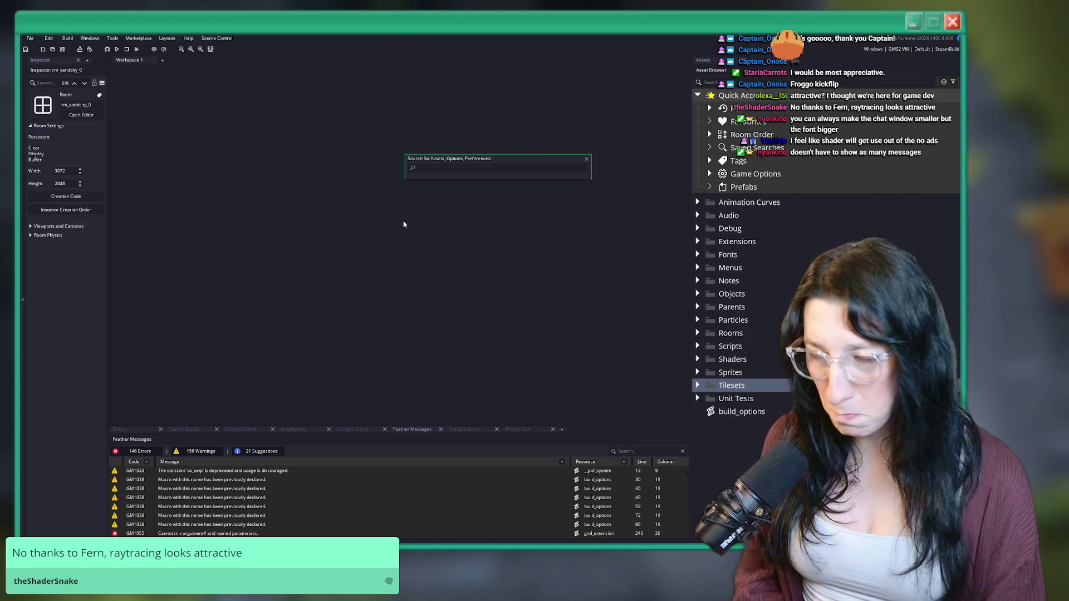
pyautogui.hotkey('ctrl', 'shift', 'f')
pyautogui.write('SteamBuild')
pyautogui.press('Return')
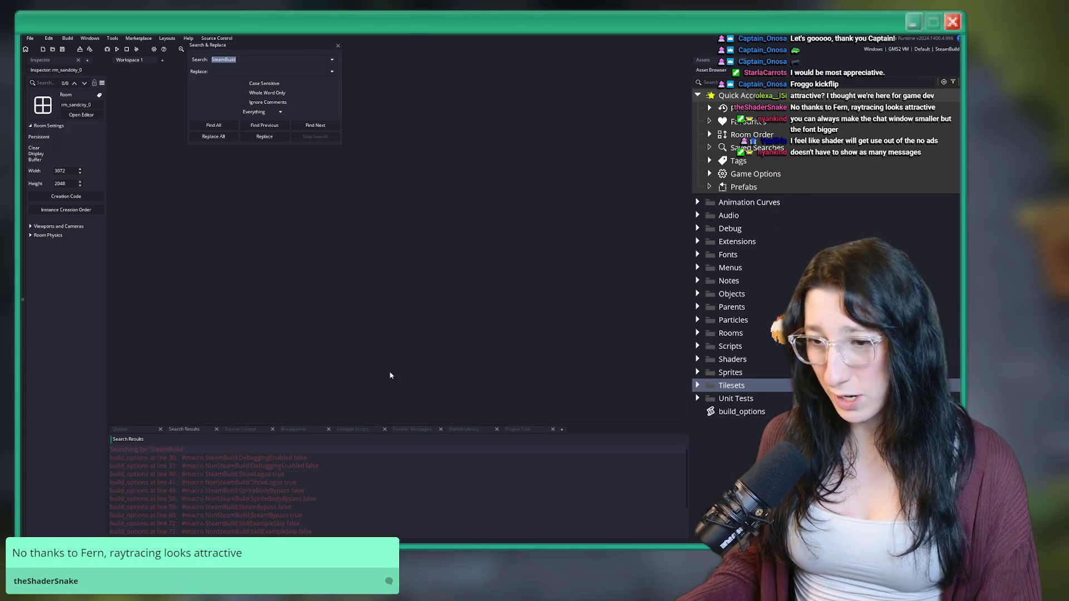
pyautogui.doubleClick(306, 456)
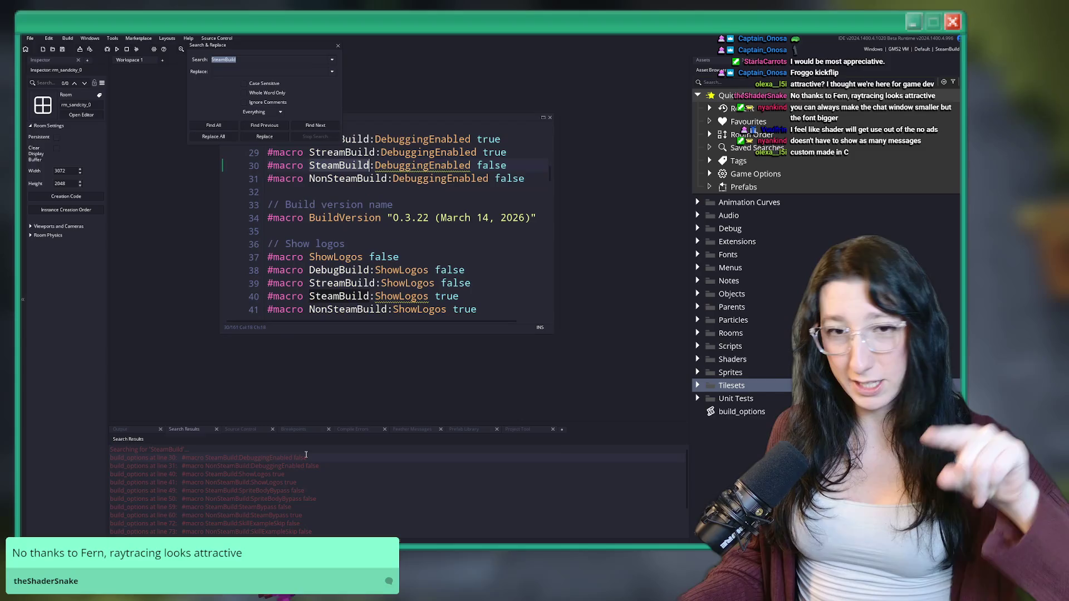
pyautogui.press('Escape')
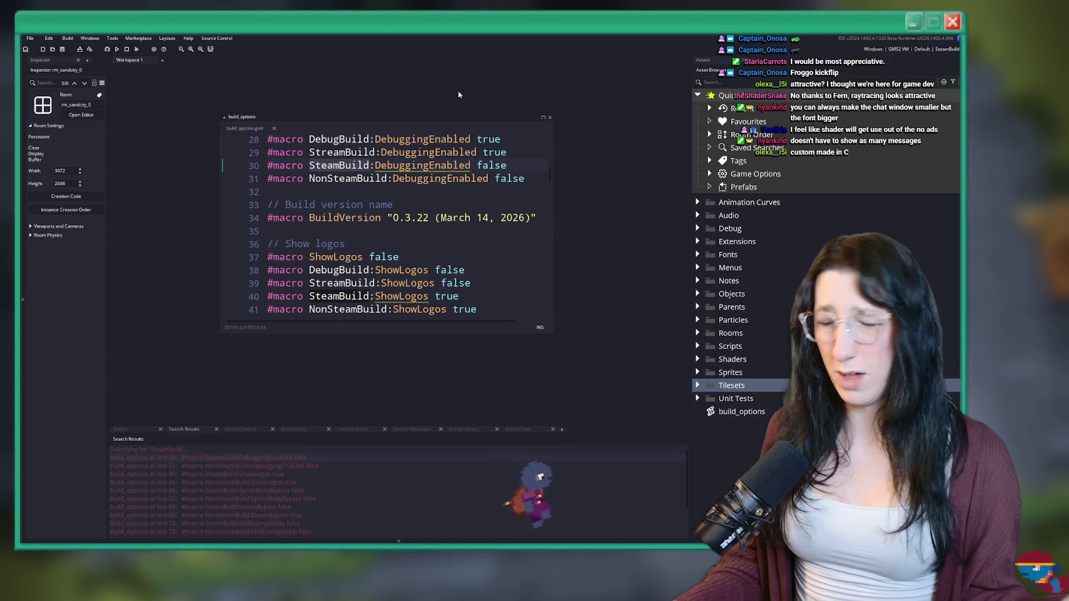
pyautogui.click(543, 118)
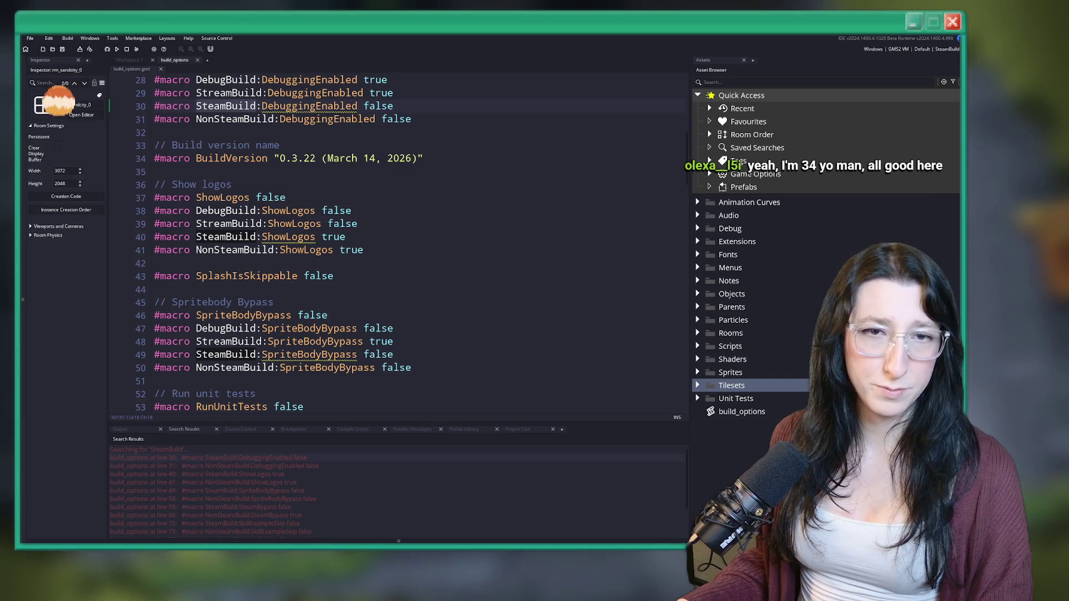
# Look over the Show logos macros around lines 35–39 of build_options
pyautogui.click(470, 197)
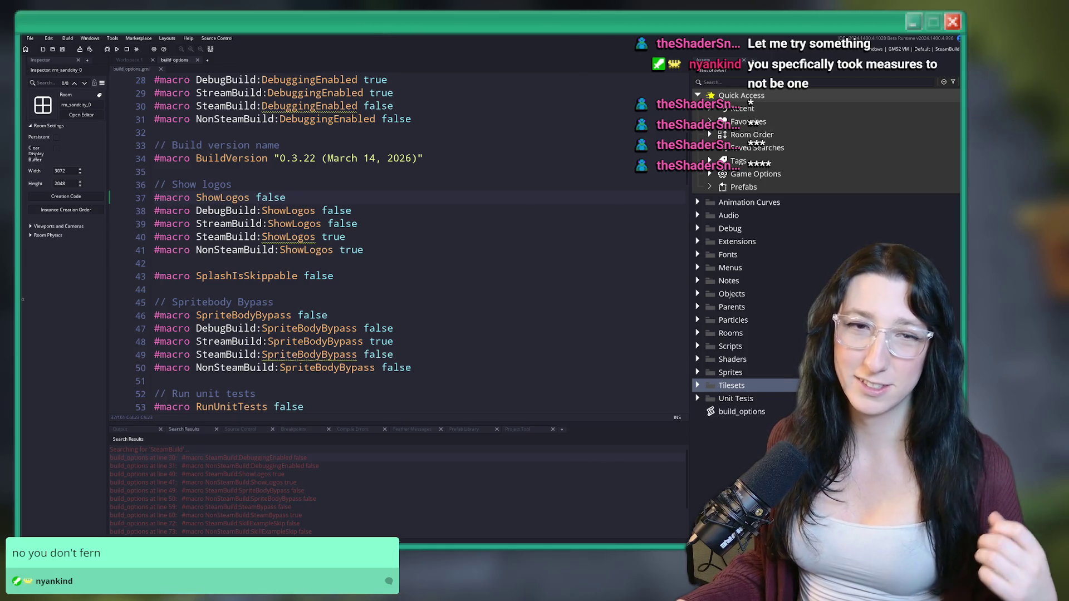
pyautogui.click(489, 223)
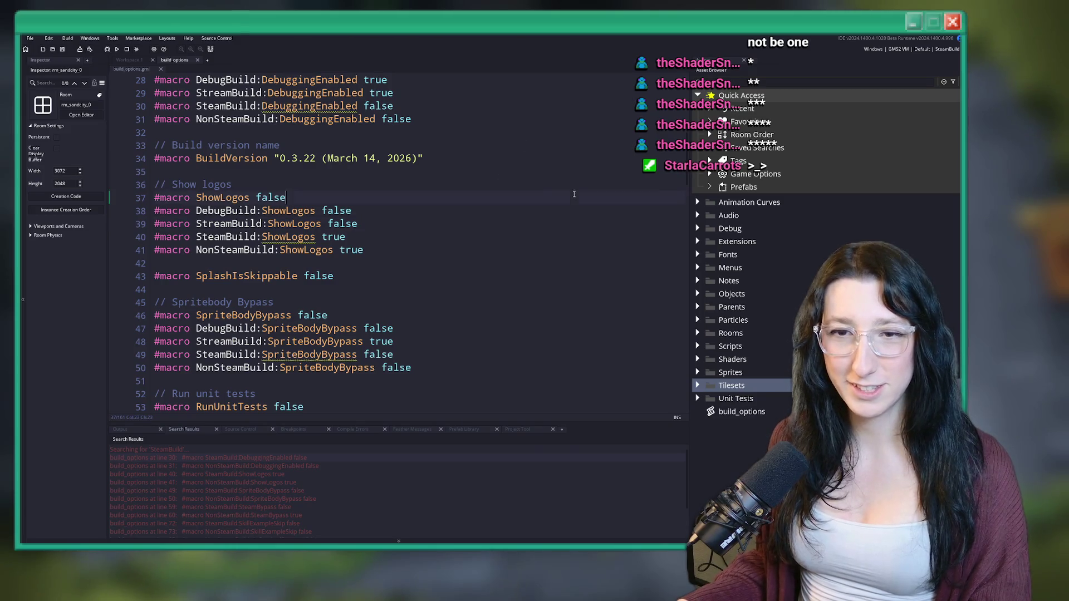
pyautogui.click(250, 184)
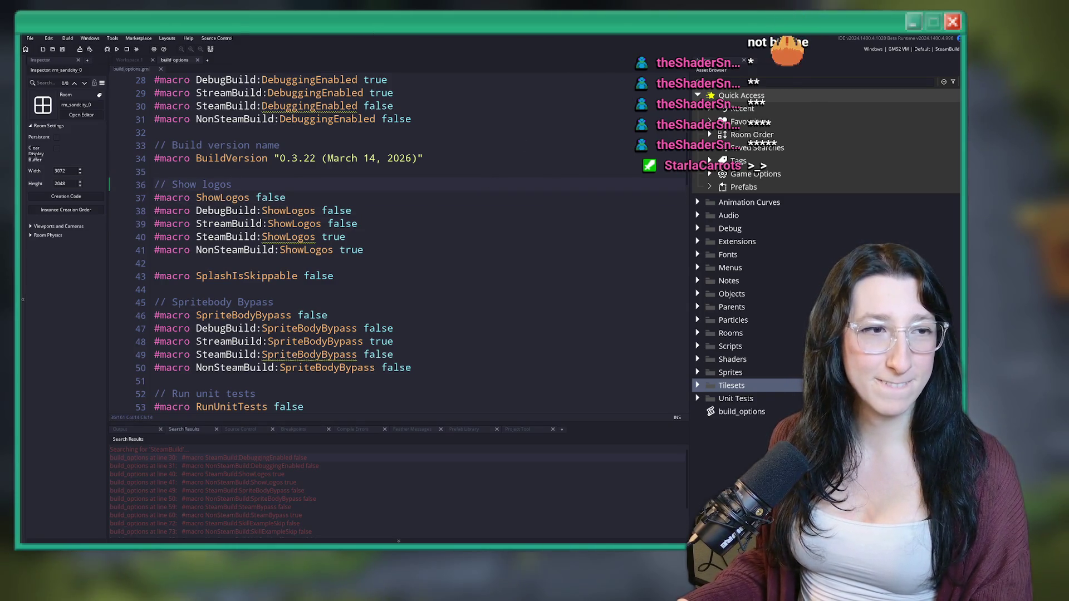
pyautogui.rightClick(487, 180)
pyautogui.click(455, 165)
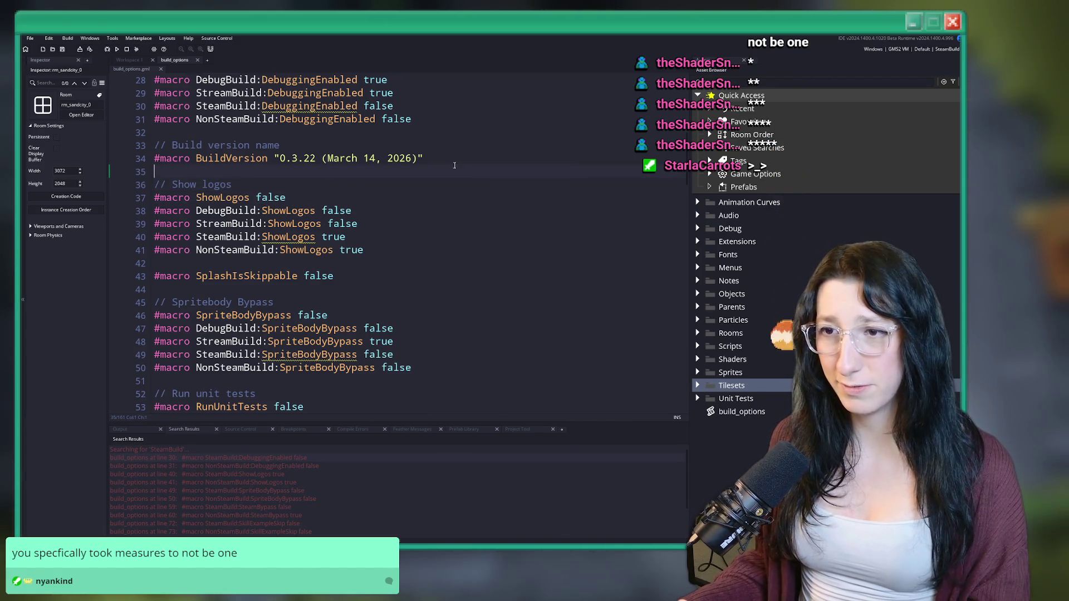
pyautogui.scroll(-2, 460, 155)
pyautogui.scroll(3, 460, 155)
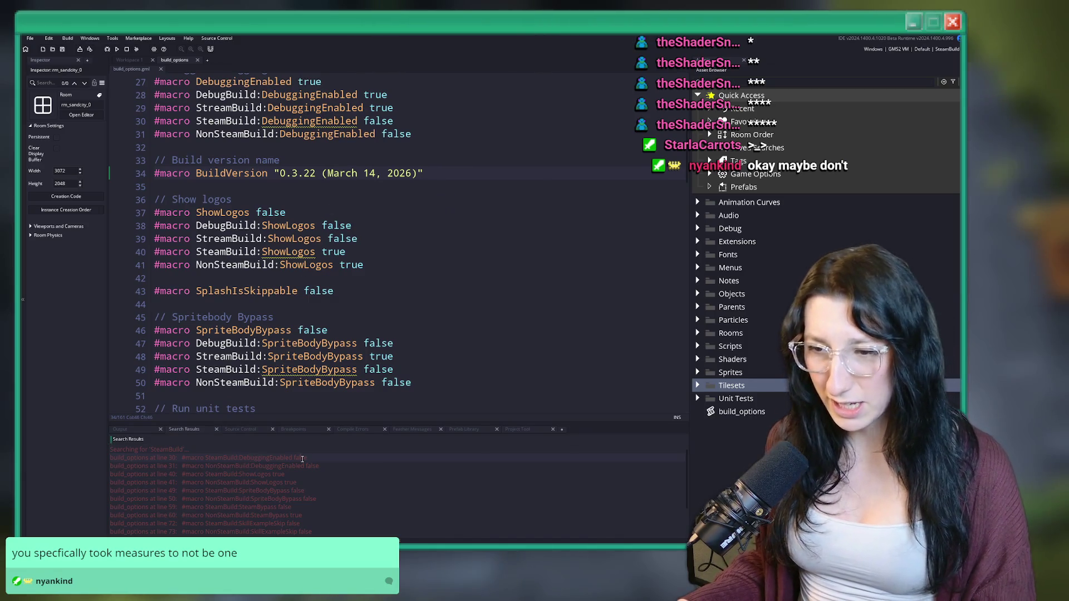
# Jump from Search Results to DebuggingEnabled on line 30, then to SteamBypass on line 59
pyautogui.doubleClick(302, 458)
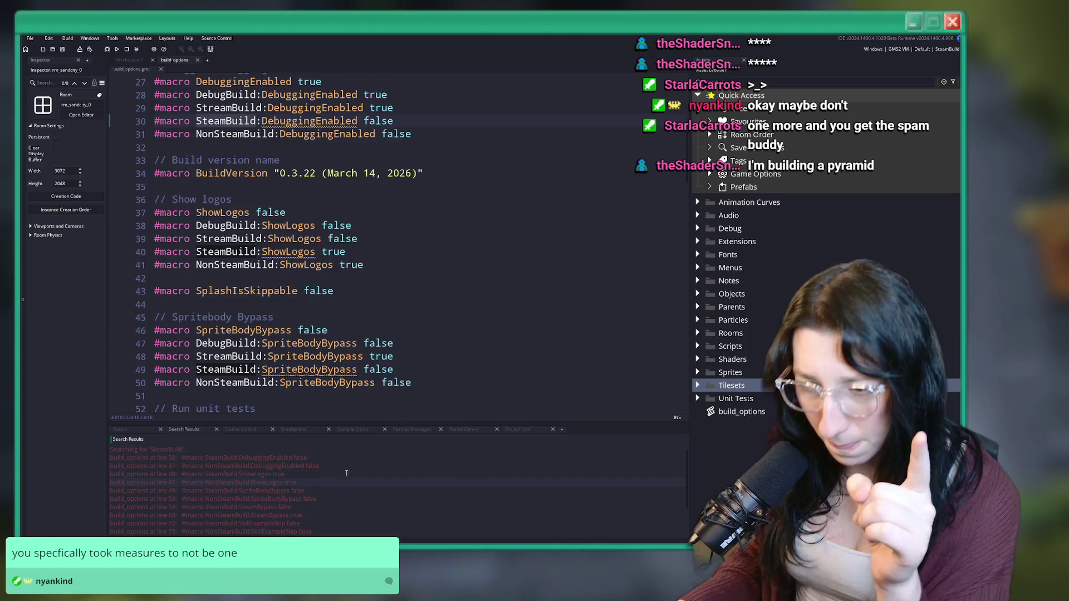
pyautogui.scroll(-1, 312, 479)
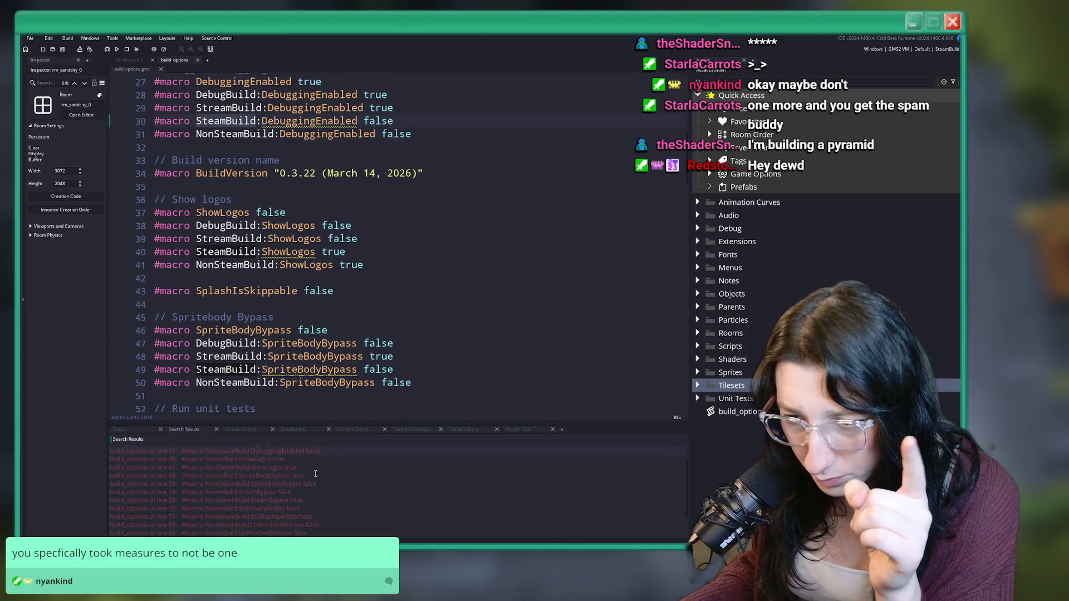
pyautogui.scroll(-2, 315, 474)
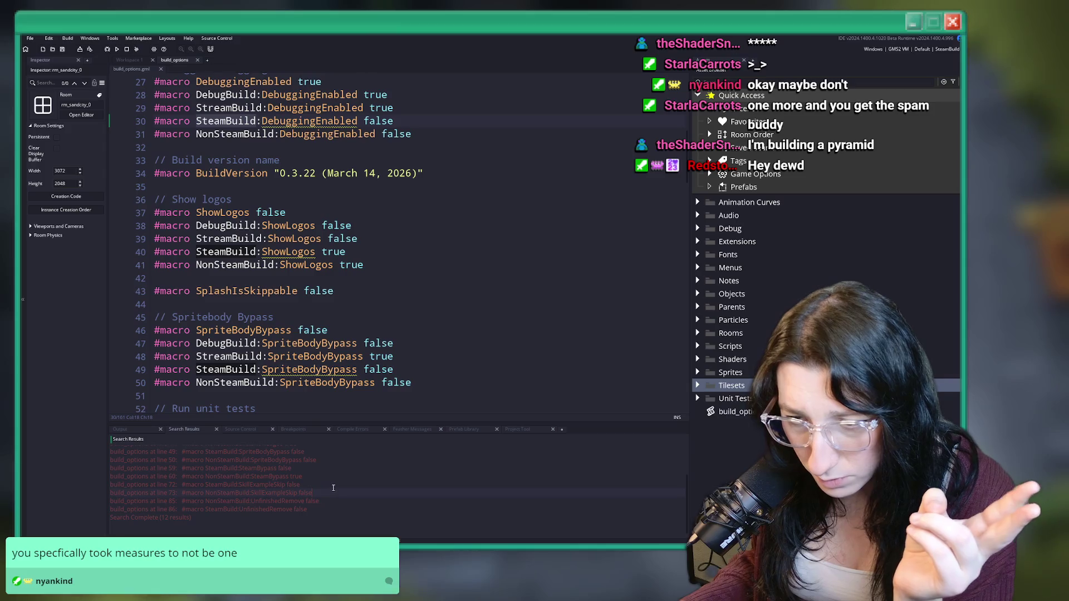
pyautogui.scroll(3, 341, 477)
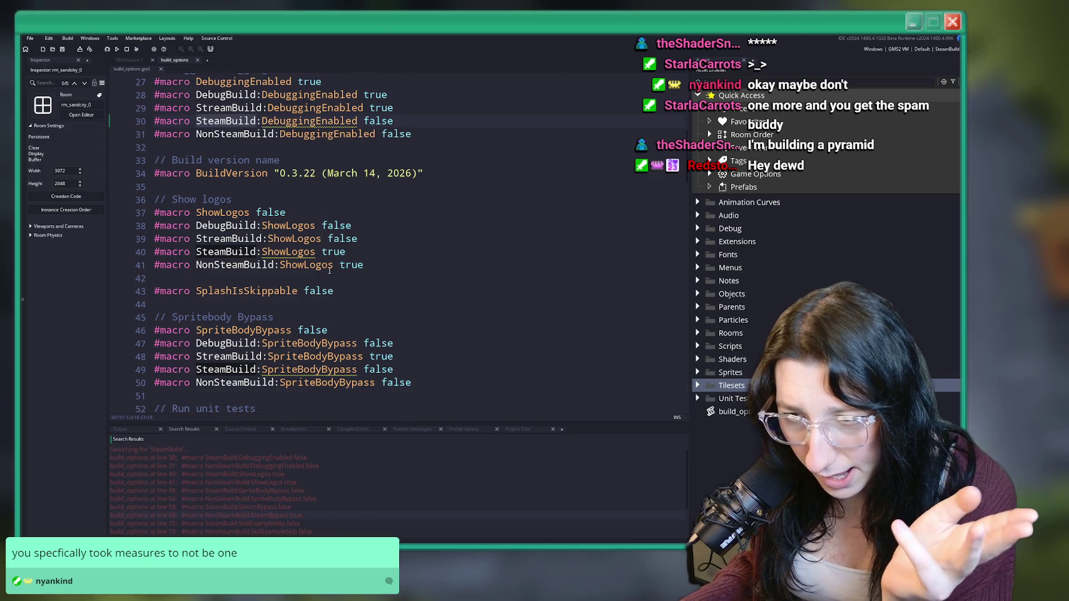
pyautogui.scroll(-2, 295, 489)
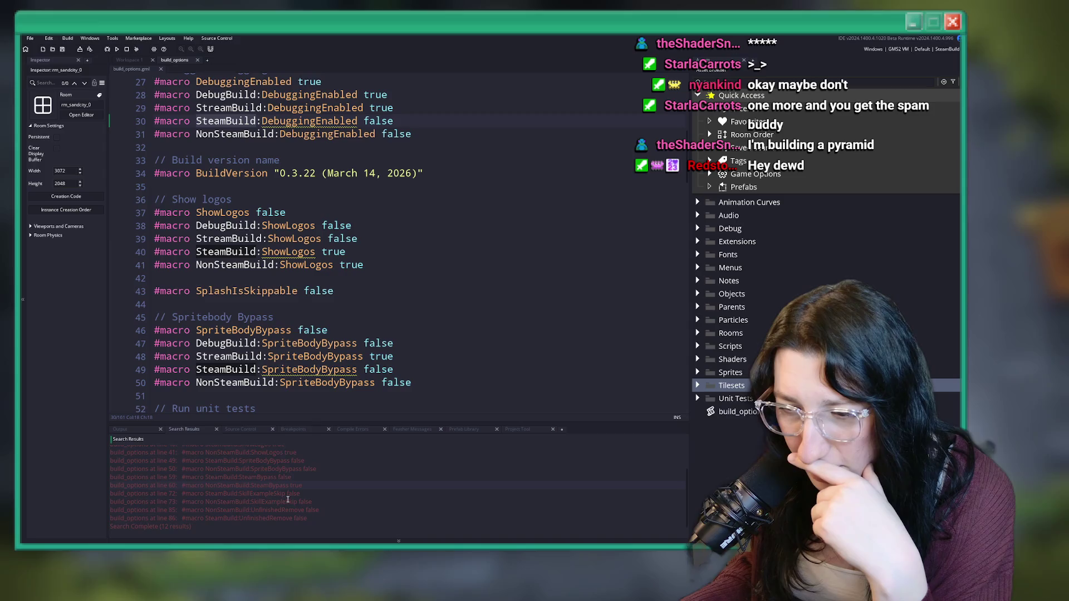
pyautogui.doubleClick(287, 476)
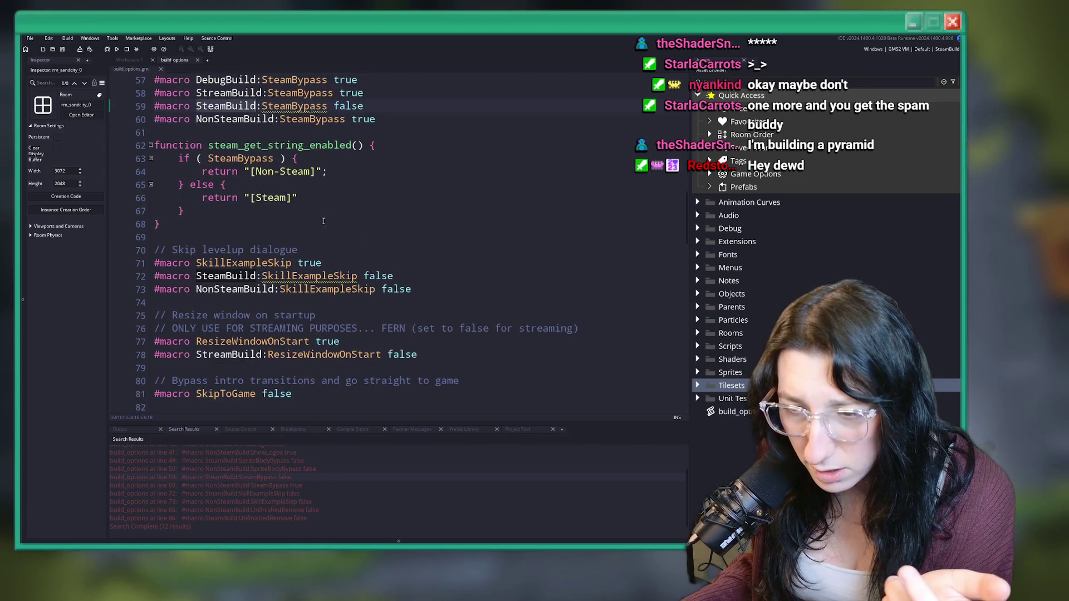
# Find all SteamBypass uses and open obj_game's Create code at the SteamBypass check
pyautogui.press('Left')
pyautogui.press('Left')
pyautogui.press('Left')
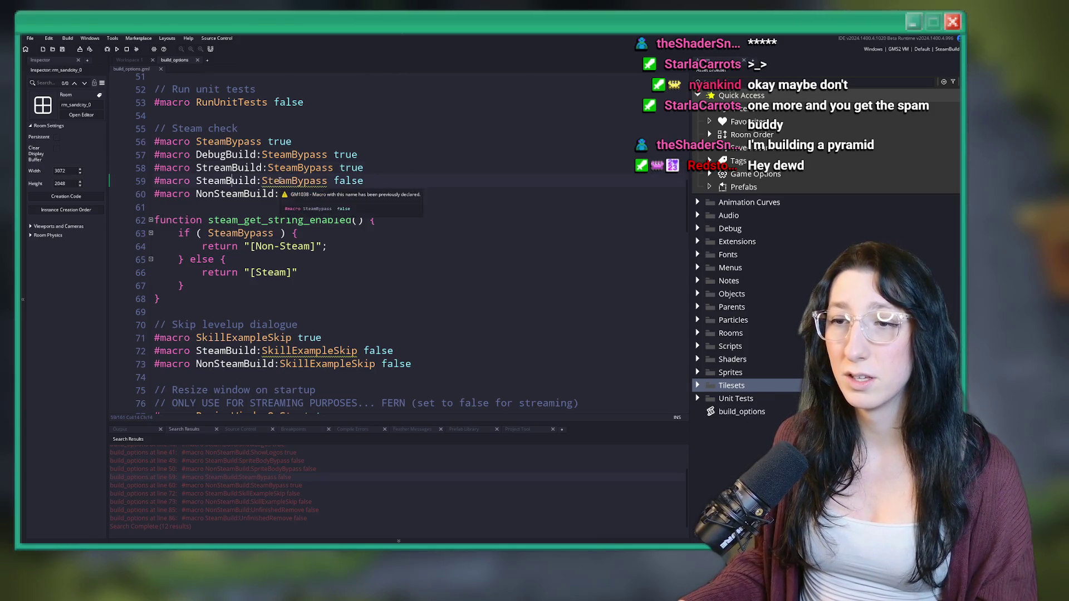
pyautogui.doubleClick(305, 181)
pyautogui.hotkey('ctrl', 'shift', 'f')
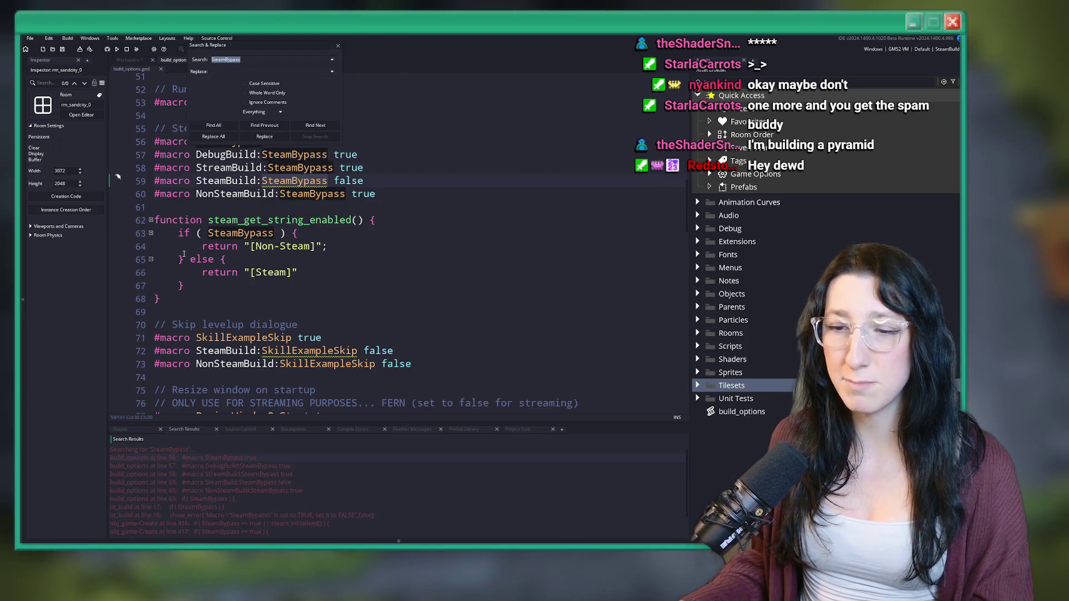
pyautogui.press('F3')
pyautogui.scroll(2, 466, 228)
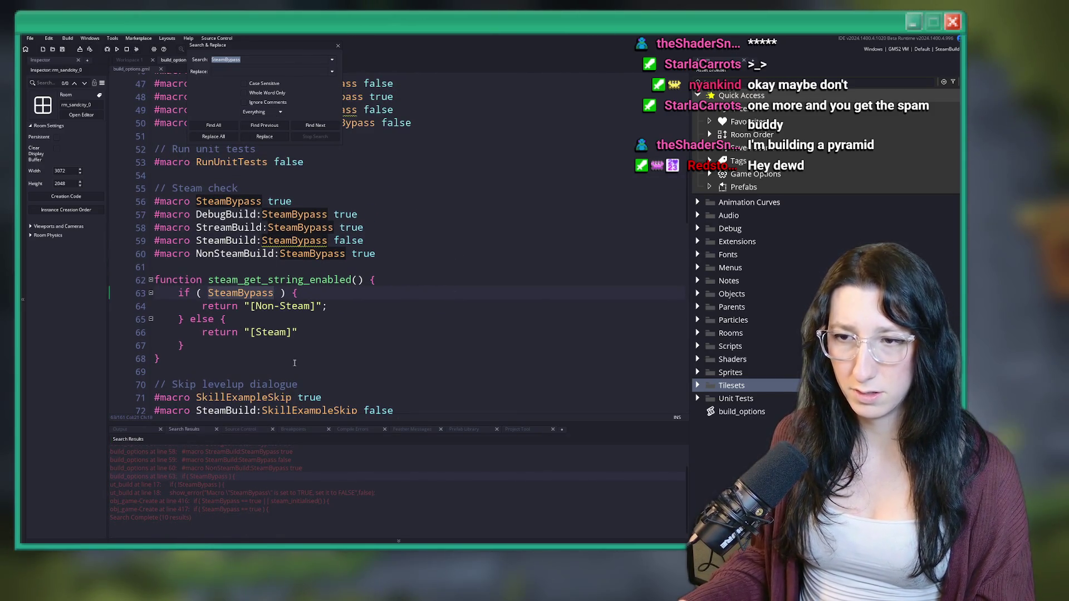
pyautogui.click(314, 328)
pyautogui.hotkey('shift', 'Home')
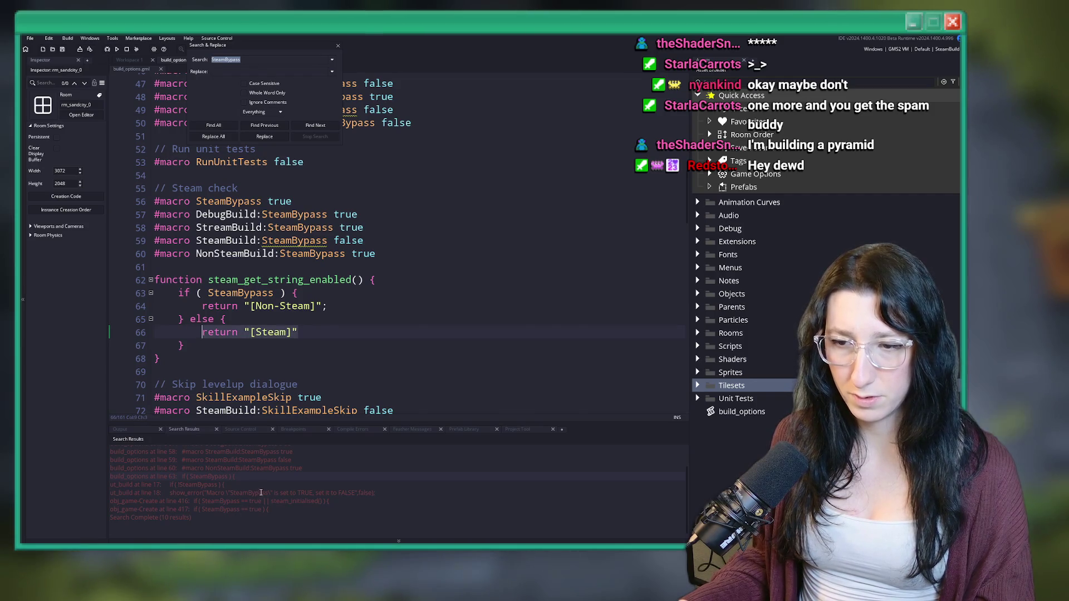
pyautogui.scroll(4, 262, 290)
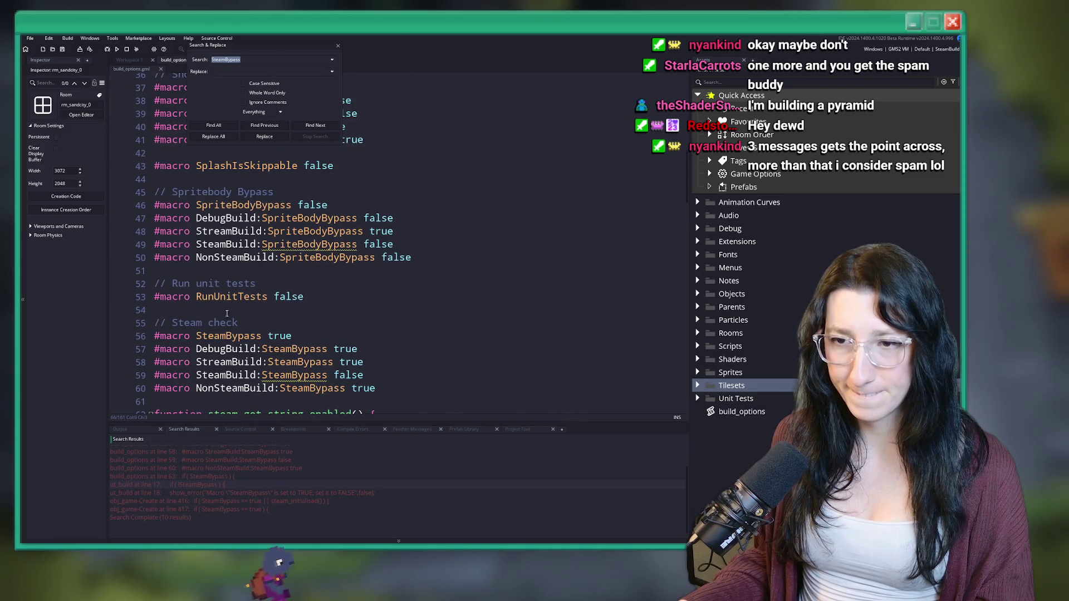
pyautogui.click(359, 377)
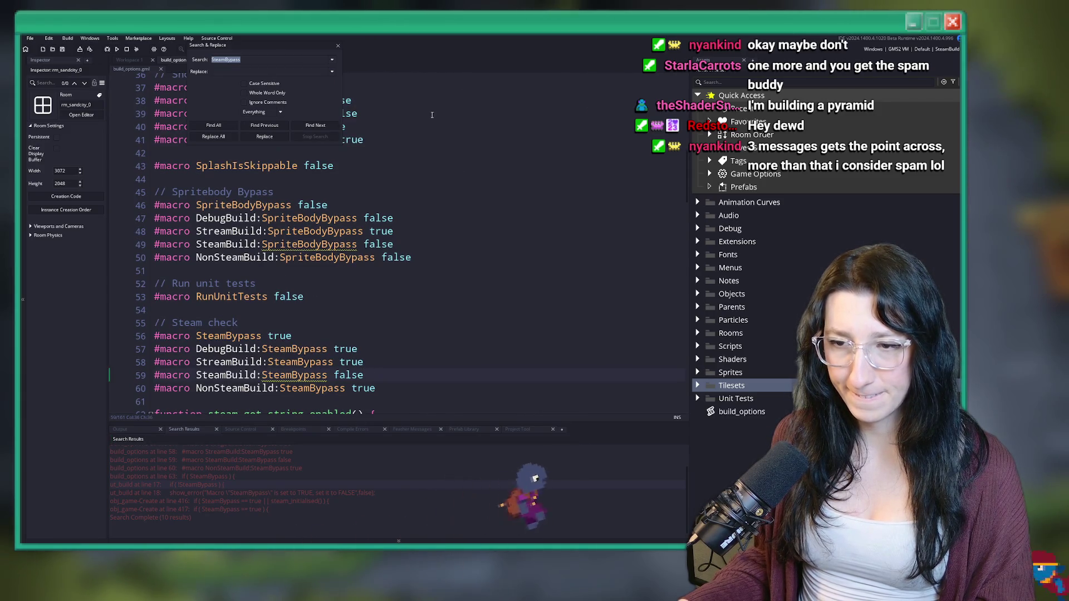
pyautogui.doubleClick(282, 502)
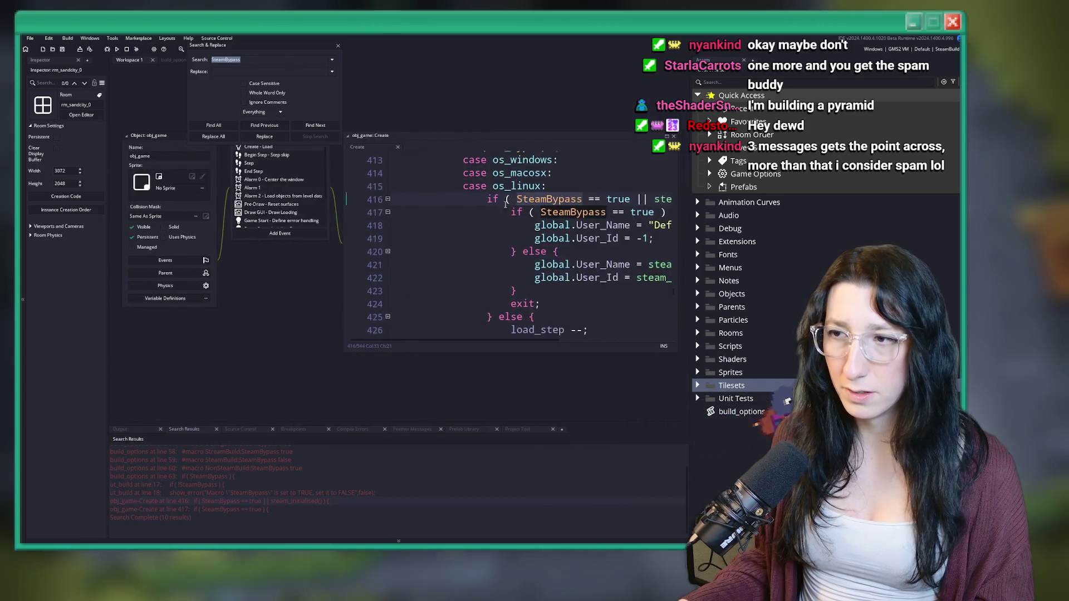
pyautogui.moveTo(398, 228); pyautogui.dragTo(605, 228)
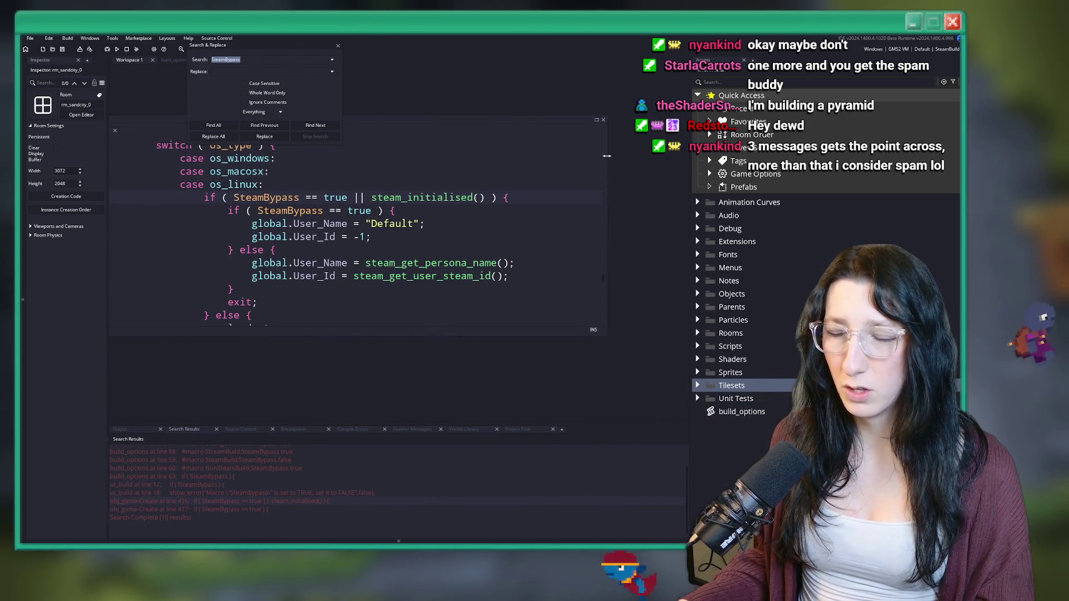
pyautogui.click(337, 48)
# Find all show_debug_overlay uses and open obj_draw's Begin Step code at that call
pyautogui.click(523, 205)
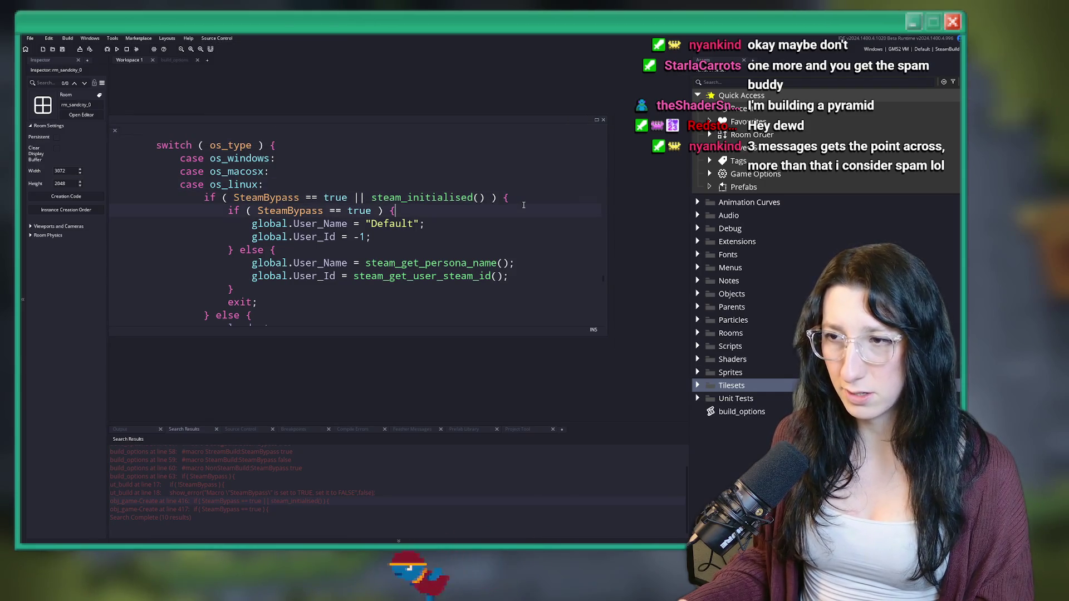
pyautogui.hotkey('ctrl', 'shift', 'f')
pyautogui.write('show_debug_overlay')
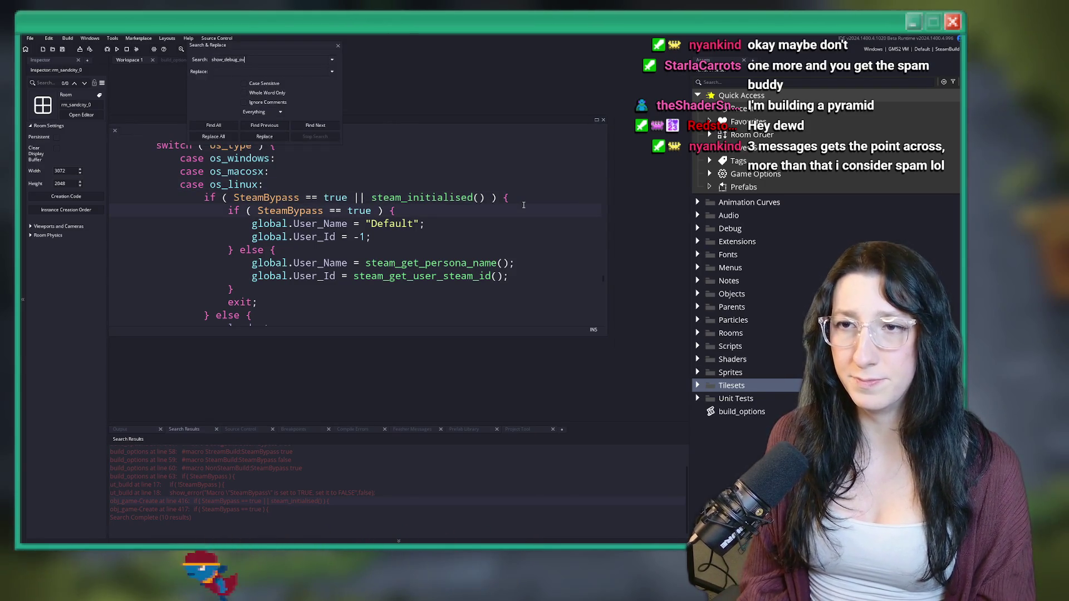
pyautogui.press('Return')
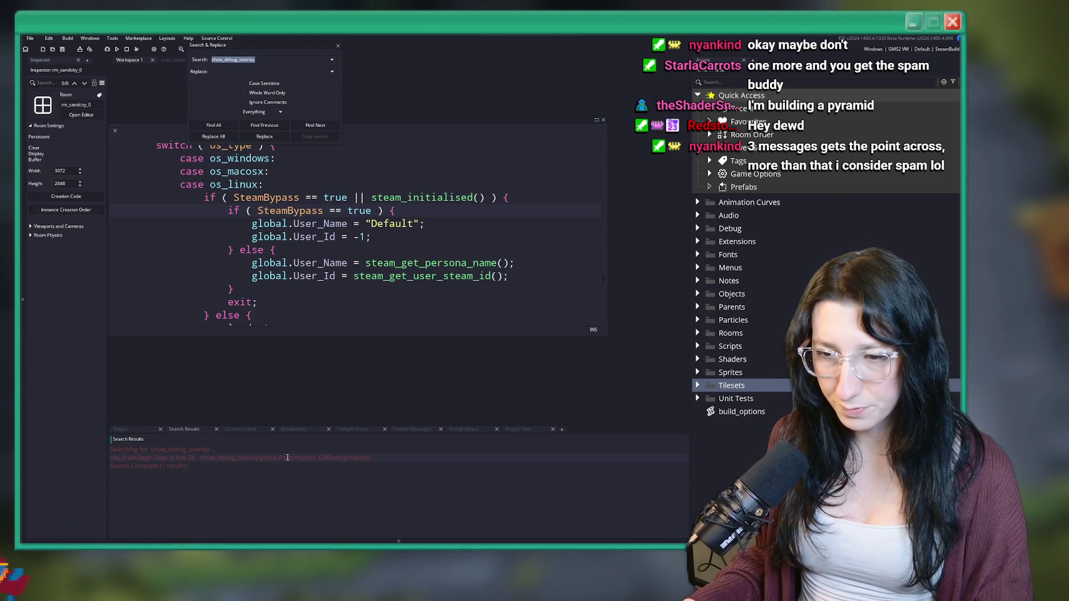
pyautogui.doubleClick(295, 457)
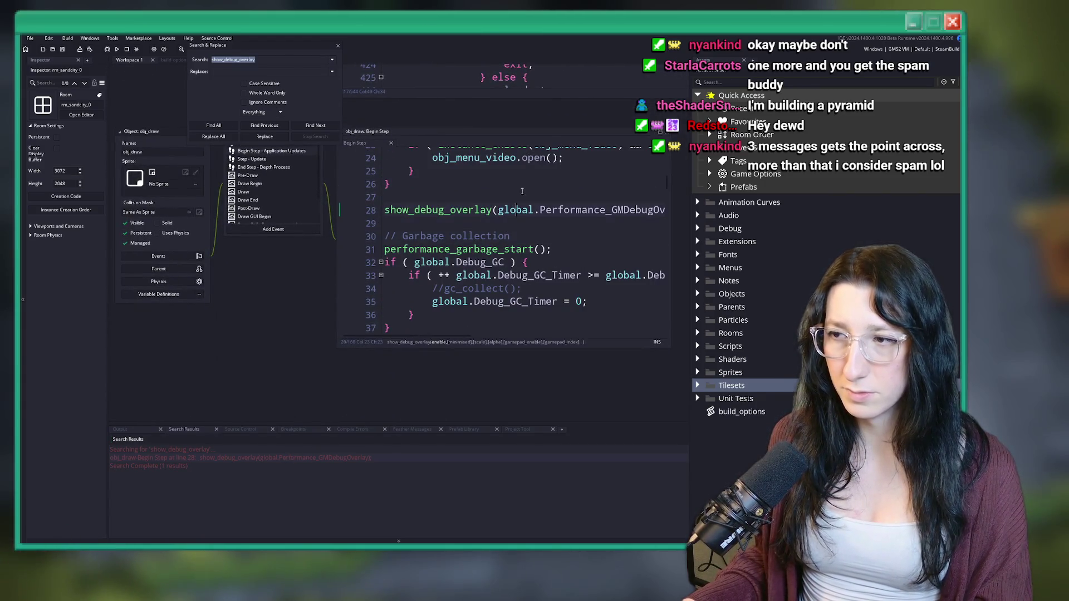
pyautogui.moveTo(451, 253); pyautogui.dragTo(619, 255)
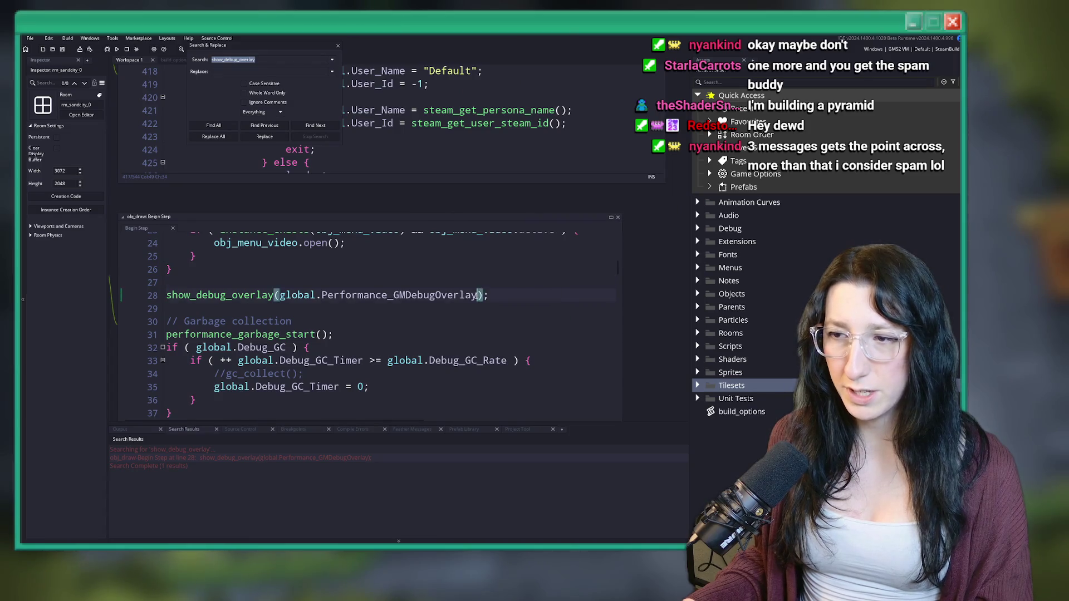
pyautogui.click(280, 295)
# Trace Performance_GMDebugOverlay from obj_draw's Create code to its default value in obj_game
pyautogui.hotkey('ctrl', 'f')
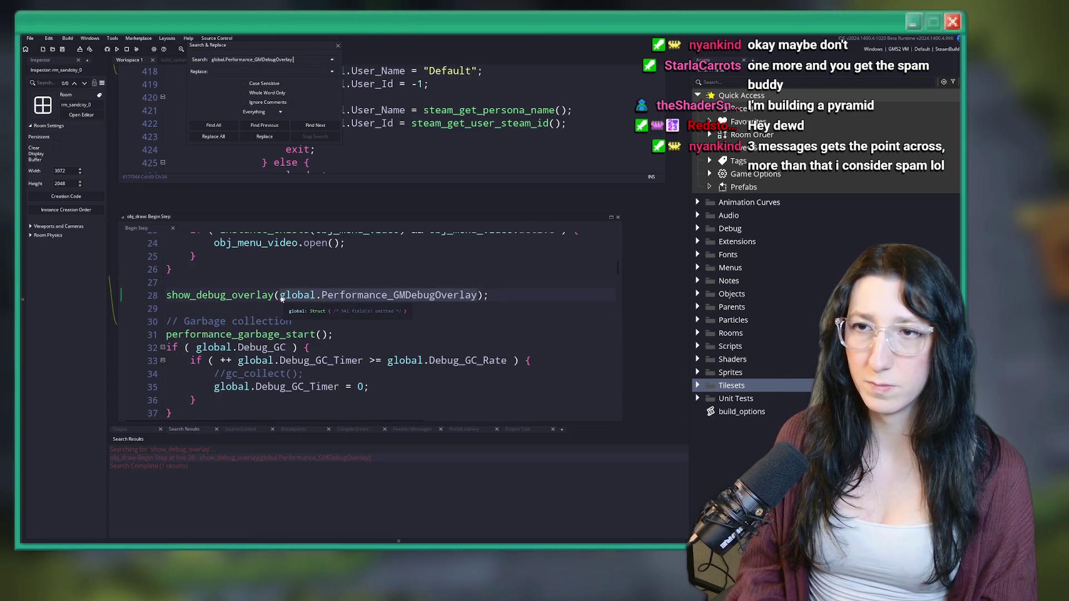
pyautogui.write('=')
pyautogui.press('Return')
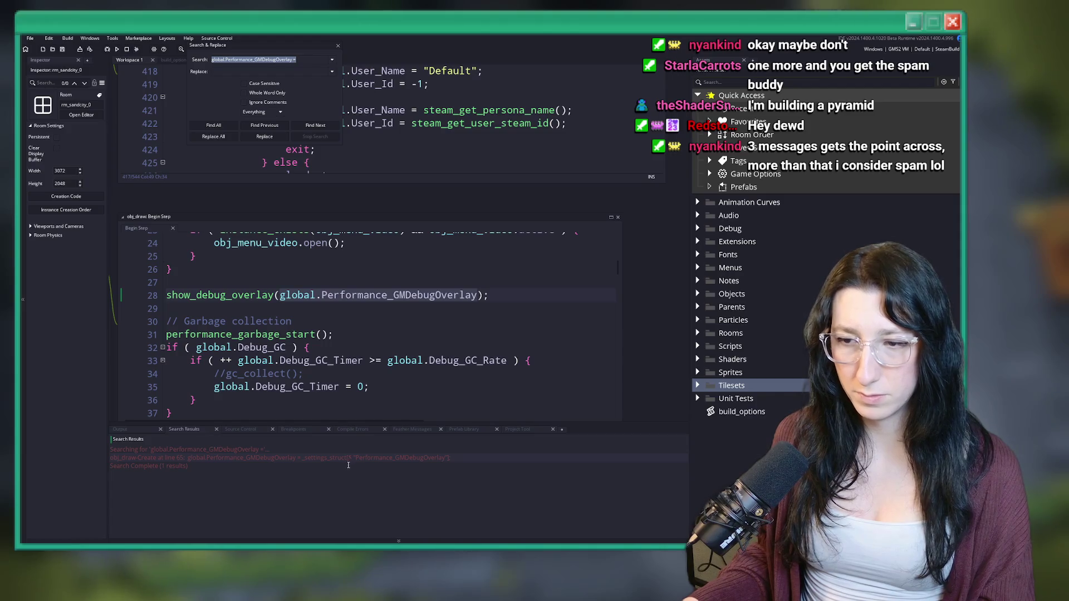
pyautogui.doubleClick(348, 458)
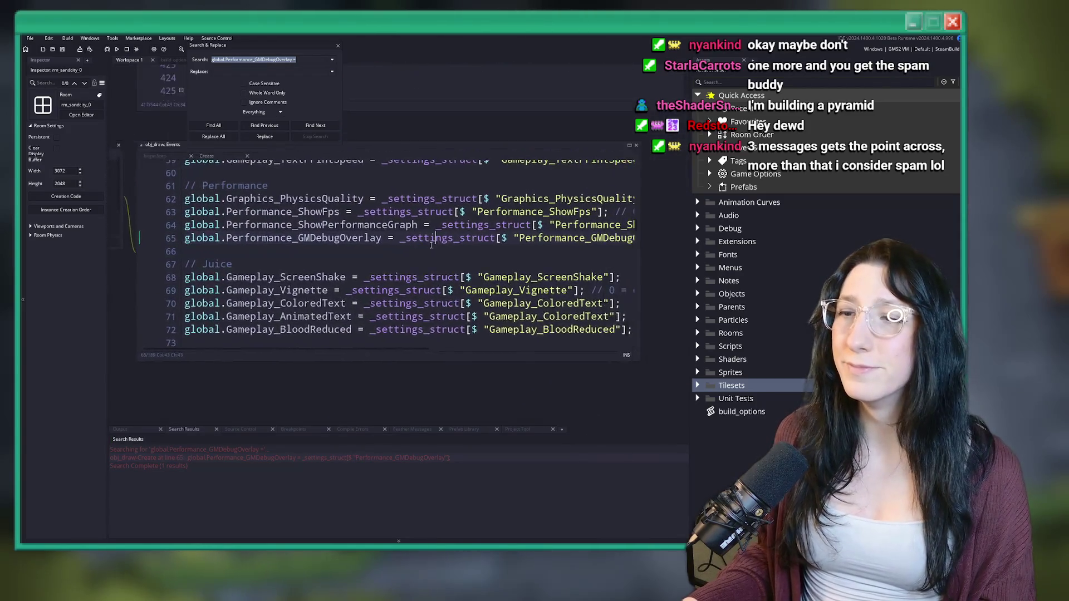
pyautogui.moveTo(586, 240); pyautogui.dragTo(651, 240)
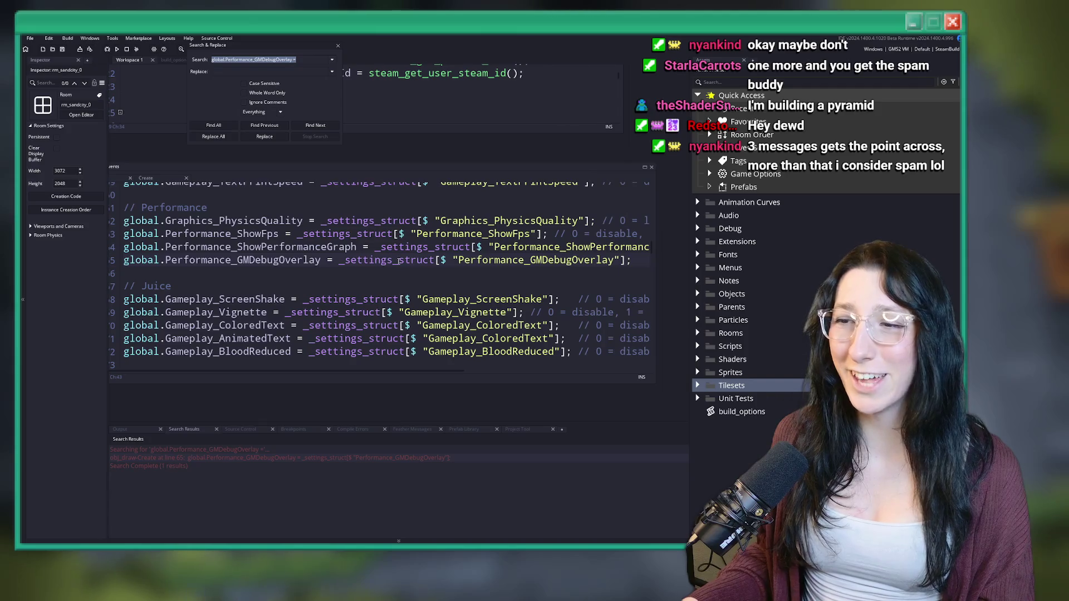
pyautogui.doubleClick(503, 260)
pyautogui.hotkey('ctrl', 'shift', 'f')
pyautogui.press('Return')
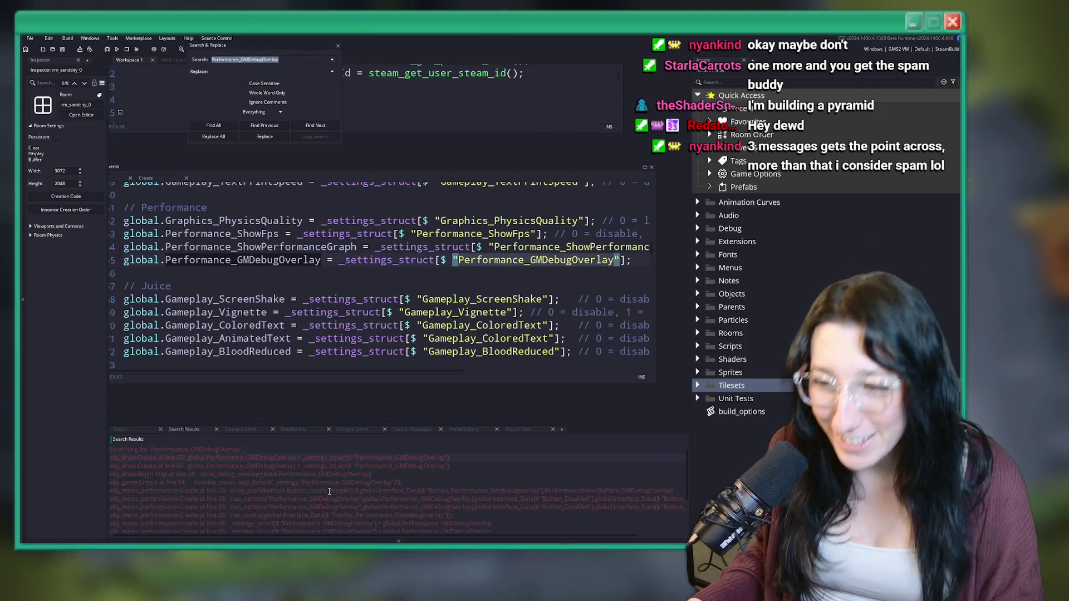
pyautogui.doubleClick(343, 482)
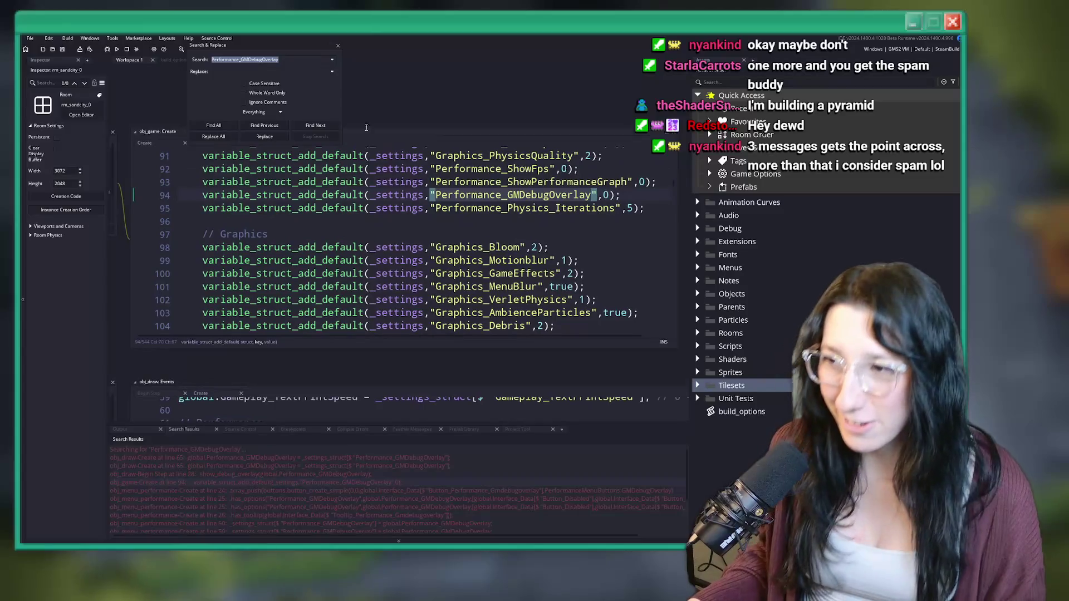
pyautogui.click(338, 45)
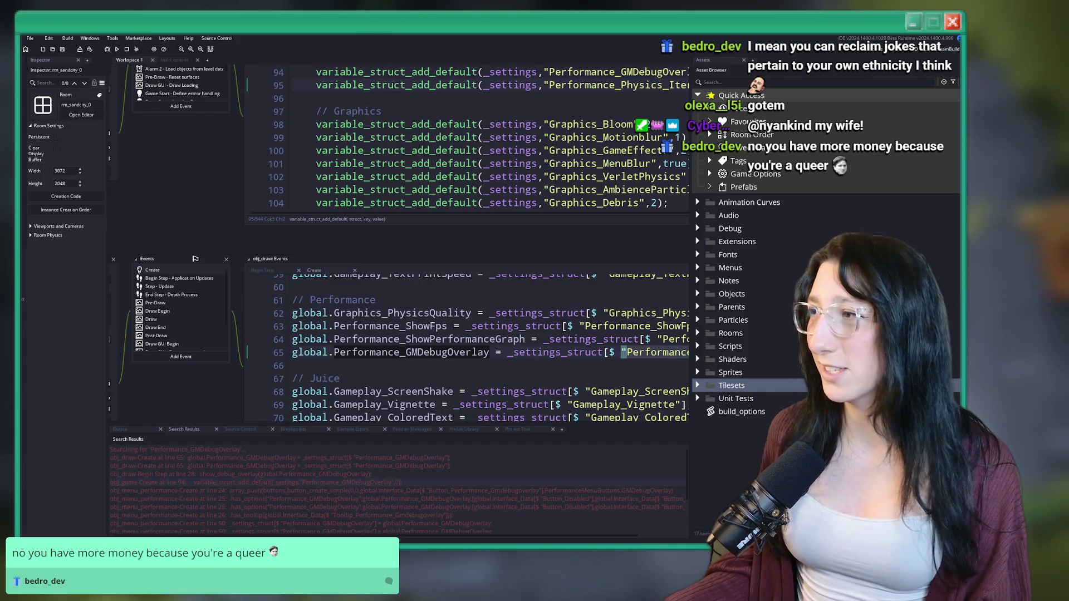
# Search the project for show_debug_overlay and open its line in obj_draw's Begin Step
pyautogui.moveTo(495, 313)
pyautogui.mouseDown()
pyautogui.moveTo(442, 236)
pyautogui.moveTo(423, 160)
pyautogui.moveTo(434, 172)
pyautogui.mouseUp()
pyautogui.moveTo(299, 198); pyautogui.dragTo(398, 307)
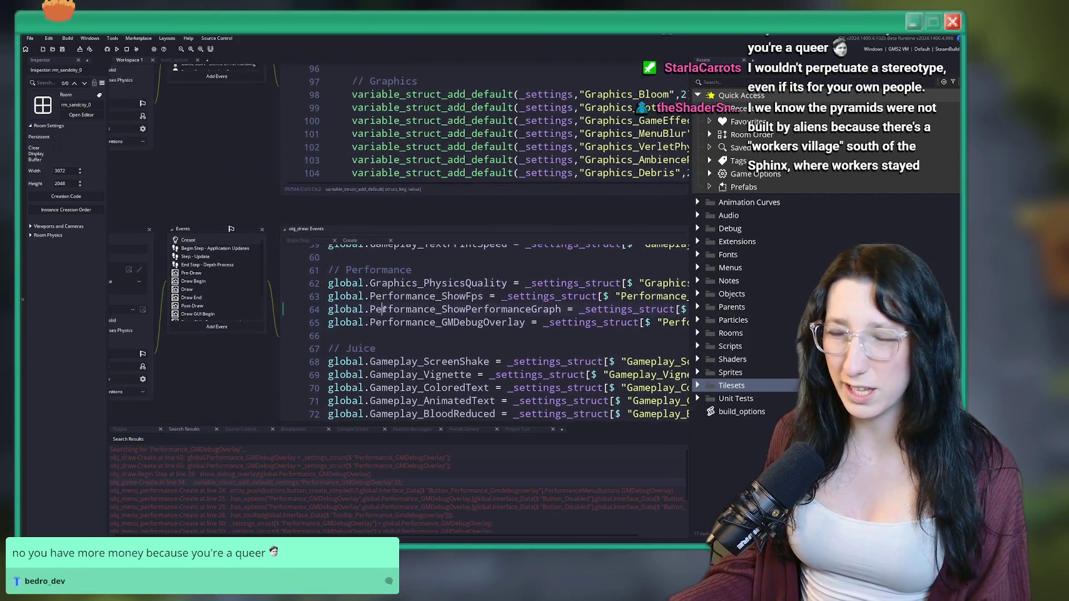
pyautogui.click(175, 60)
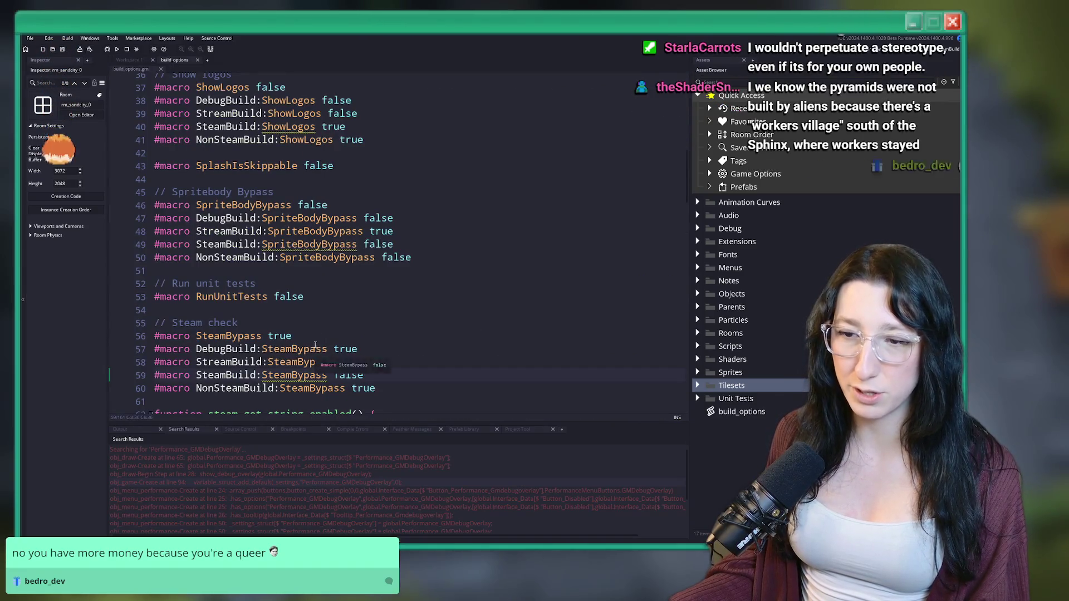
pyautogui.click(501, 284)
pyautogui.hotkey('ctrl', 'f')
pyautogui.write('how_debug_messa')
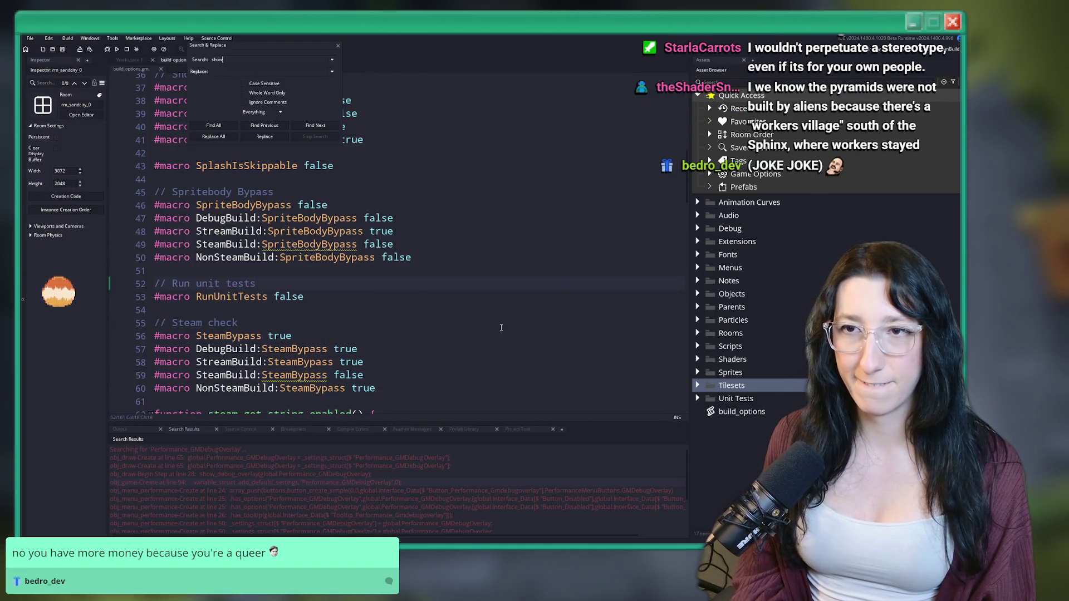
pyautogui.press('Return')
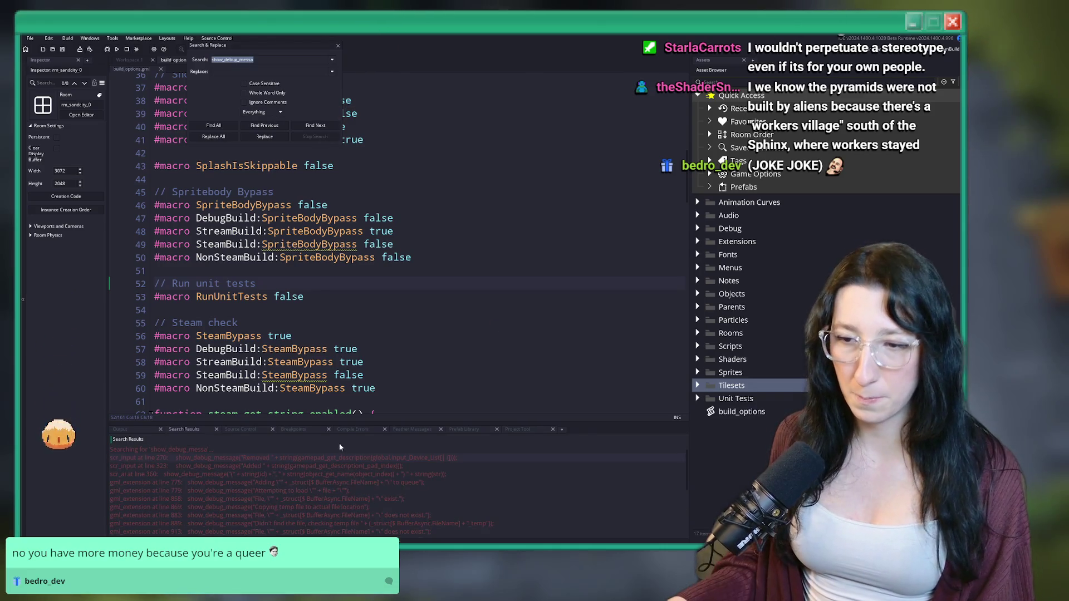
pyautogui.write('show_')
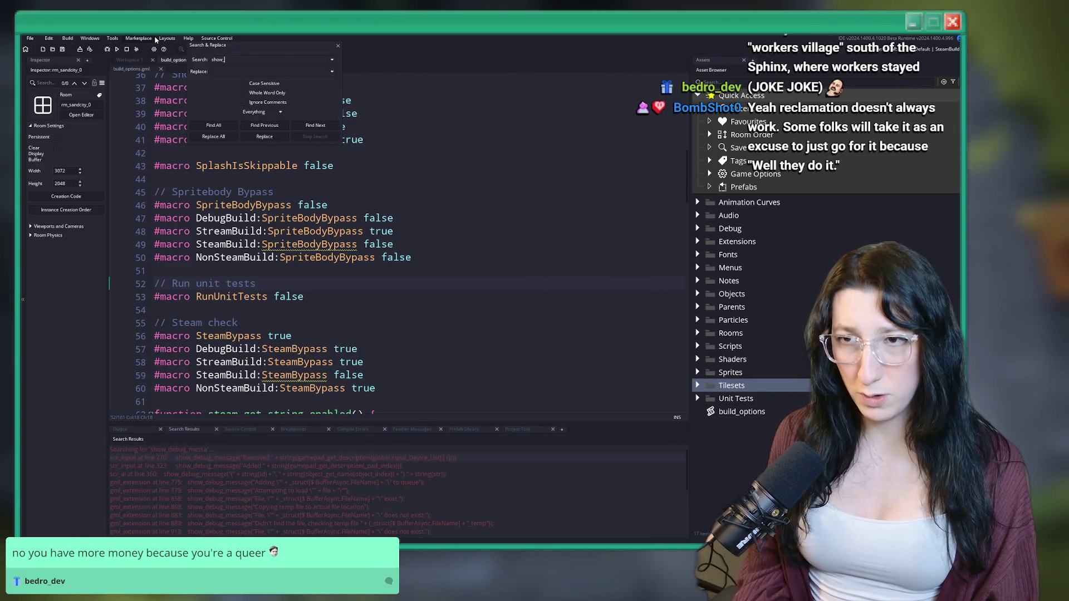
pyautogui.write('debug_over')
pyautogui.press('Return')
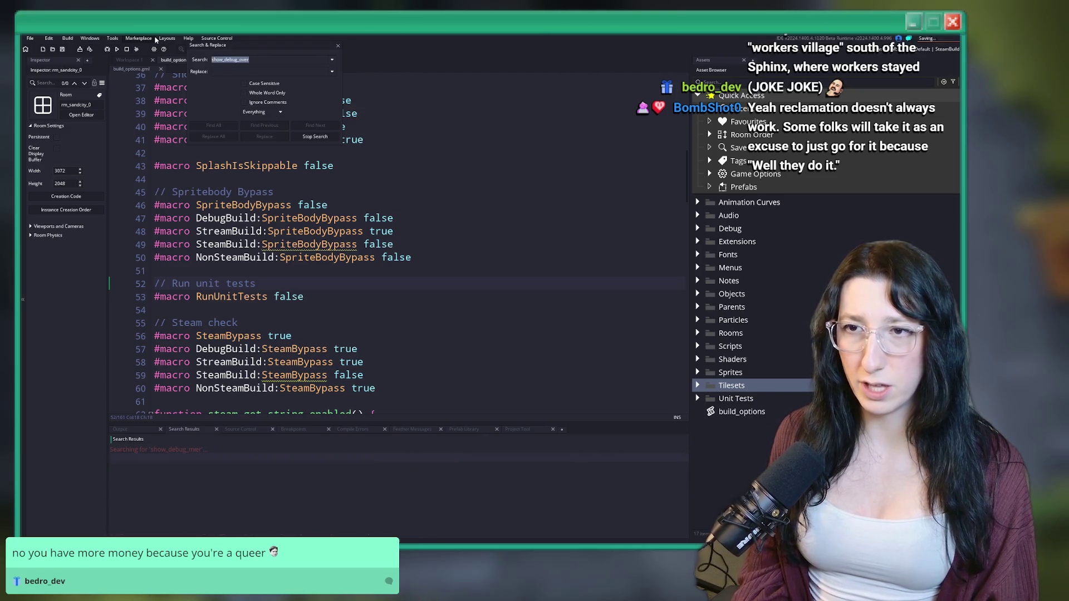
pyautogui.doubleClick(288, 458)
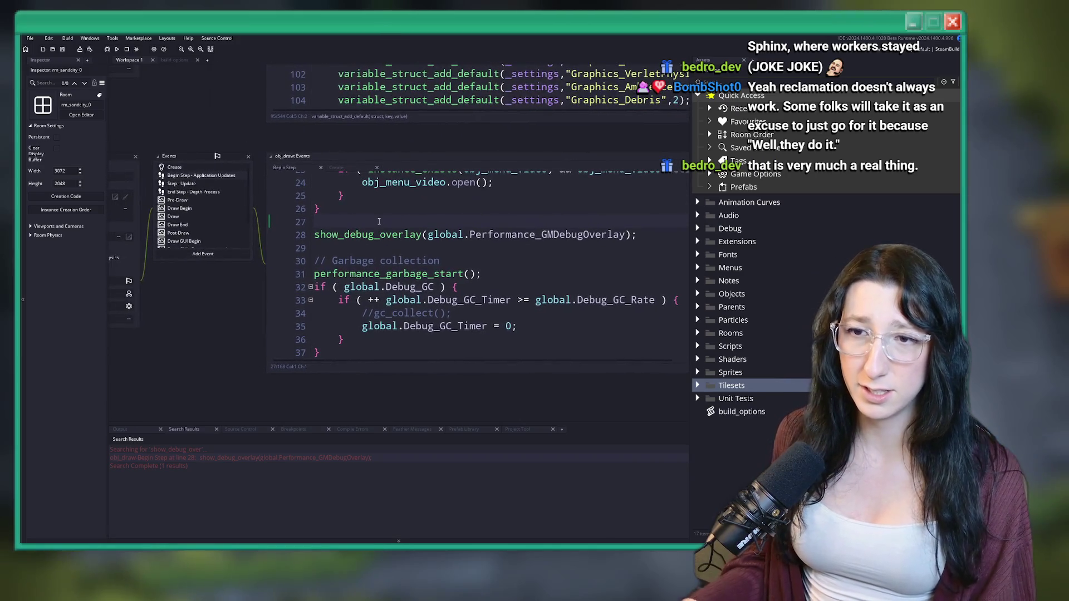
# Wrap the show_debug_overlay call in if ( room != rm_start ) { }
pyautogui.press('Return')
pyautogui.write('if ( Room')
pyautogui.press('BackSpace')
pyautogui.press('BackSpace')
pyautogui.press('BackSpace')
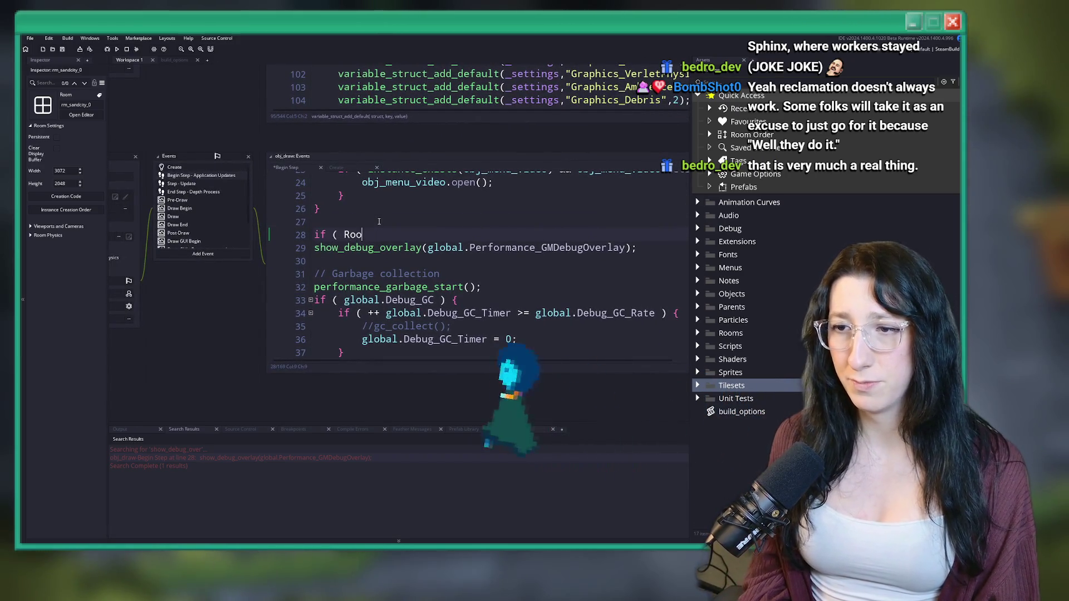
pyautogui.write('room != rm_s')
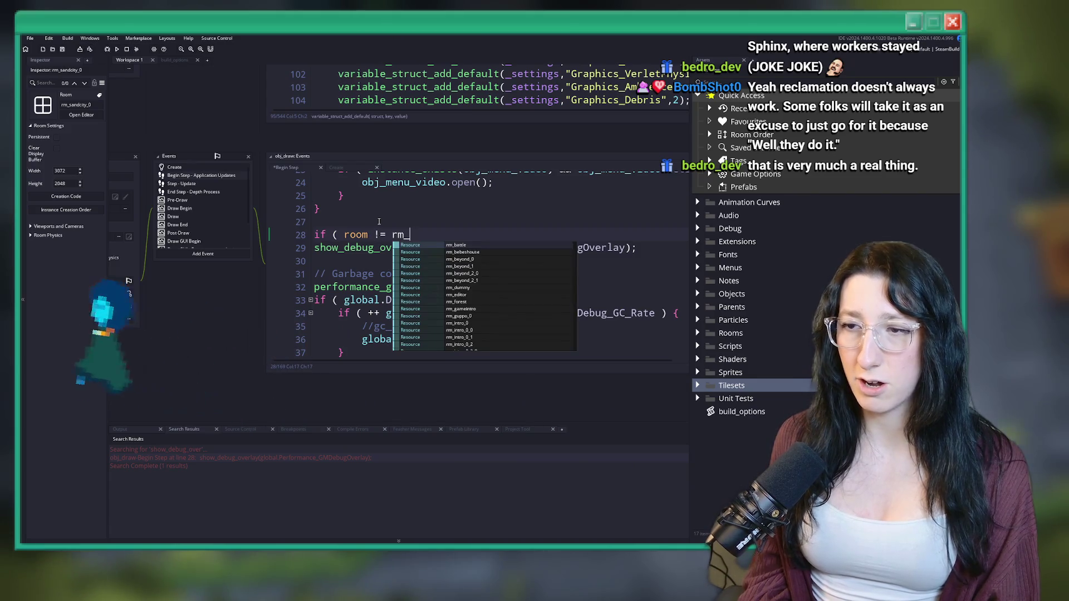
pyautogui.write('tart ) {')
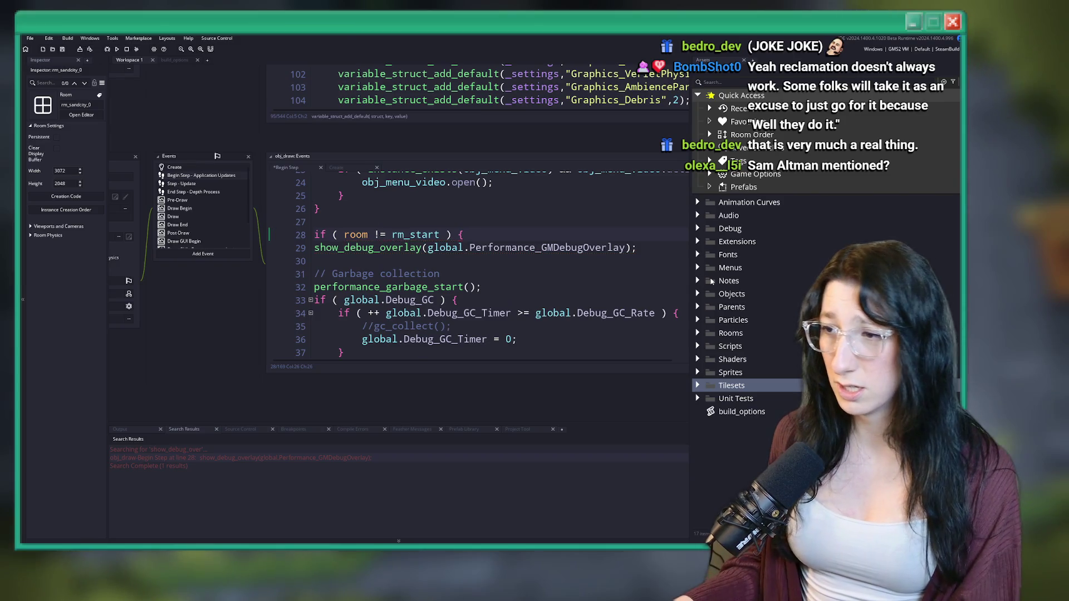
pyautogui.click(315, 247)
pyautogui.press('Tab')
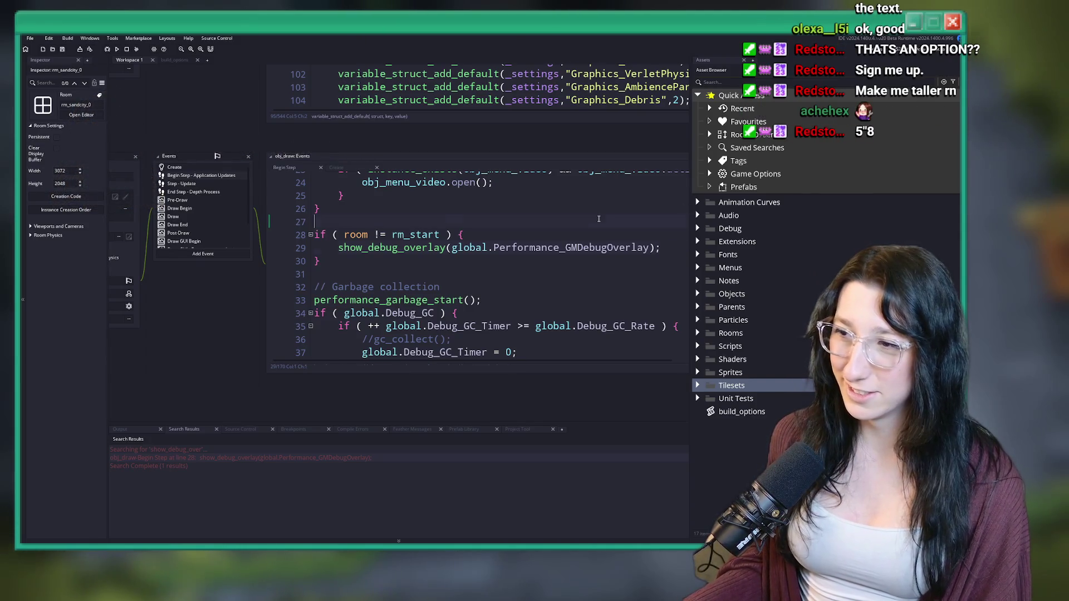
# Change line 34's BuildVersion from 0.3.22 to "0.3.23 (March 20, 2026)" in build_options
pyautogui.click(408, 238)
pyautogui.scroll(5, 410, 250)
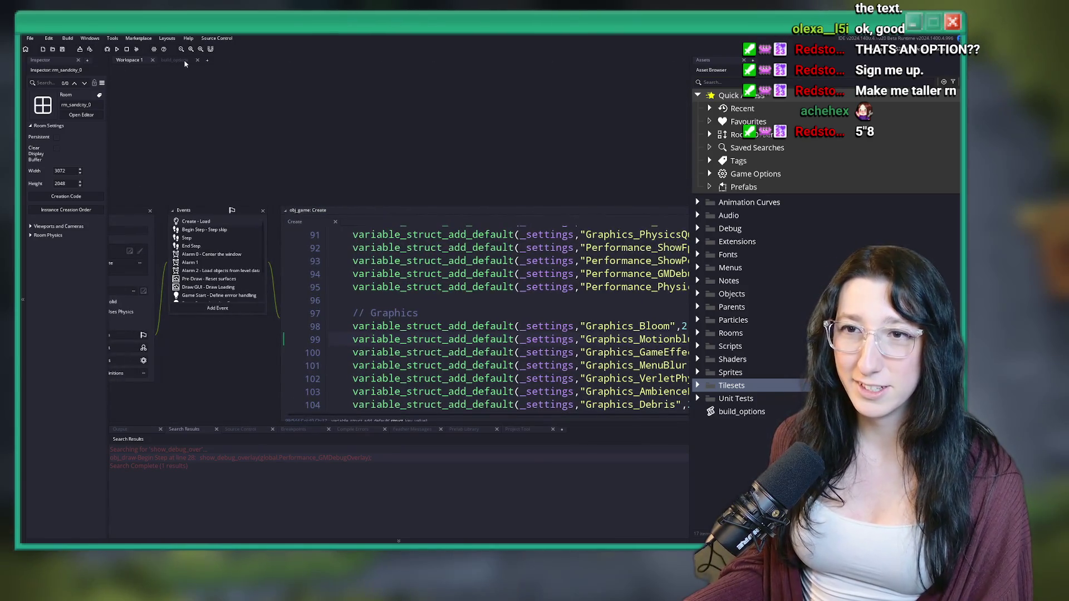
pyautogui.click(186, 60)
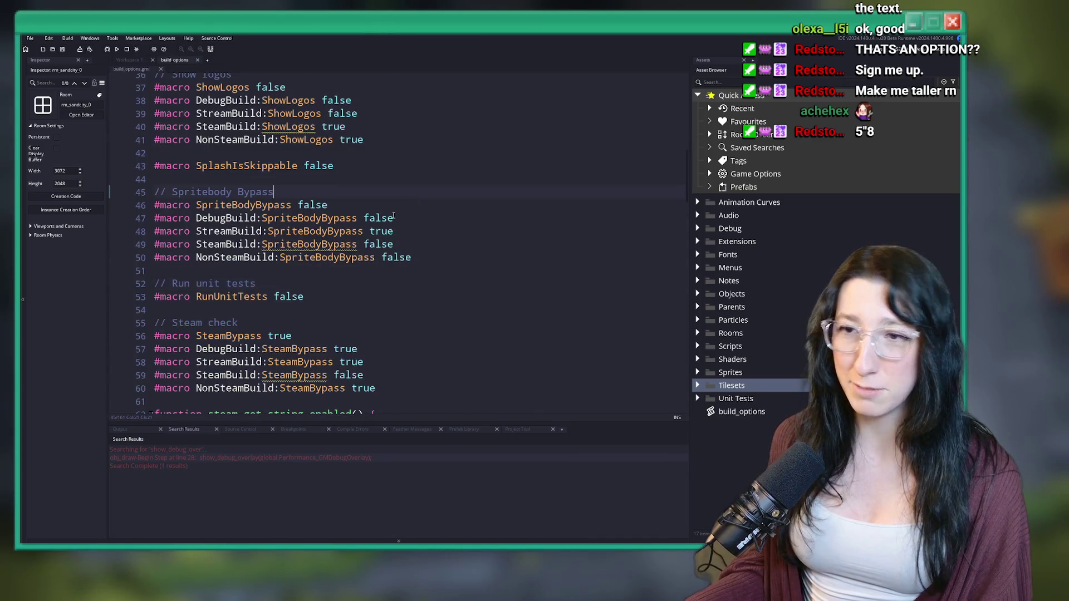
pyautogui.scroll(6, 323, 337)
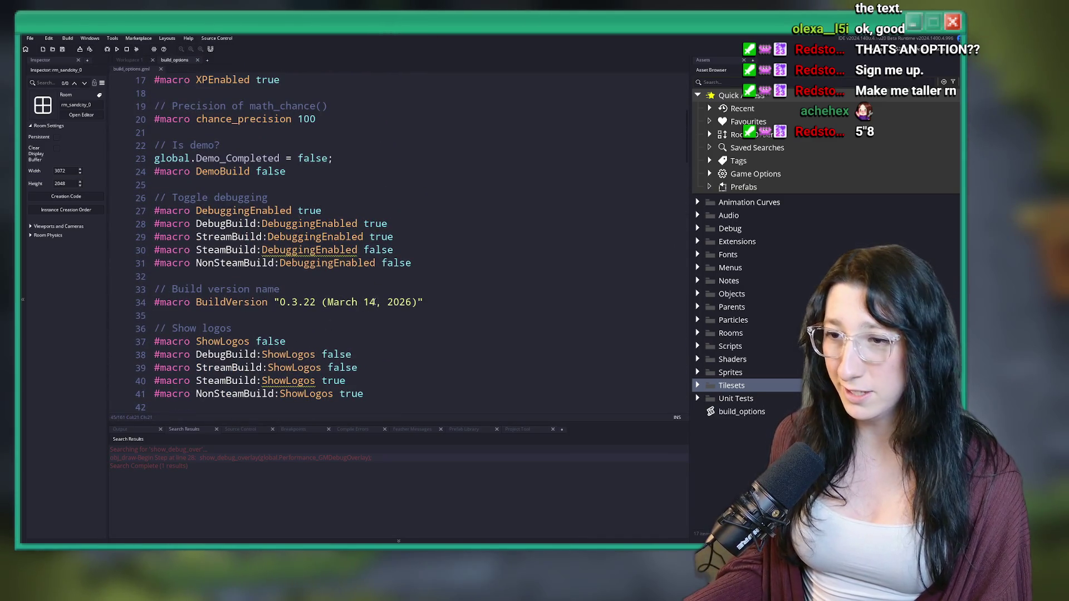
pyautogui.click(376, 302)
pyautogui.write('20')
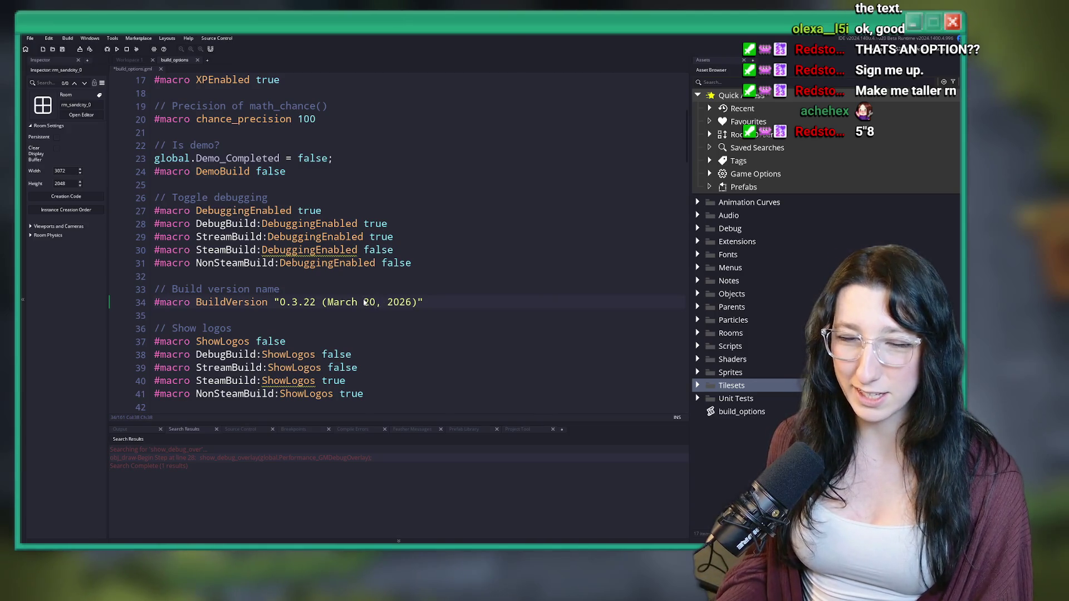
pyautogui.press('Delete')
pyautogui.write('3')
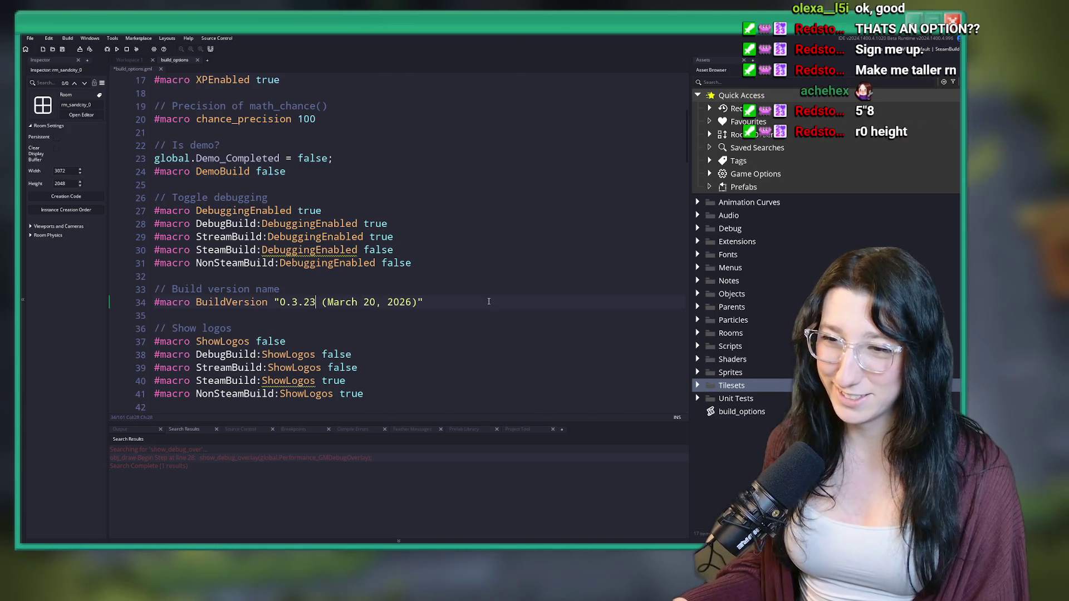
pyautogui.click(494, 301)
pyautogui.scroll(-1, 453, 318)
pyautogui.scroll(-6, 452, 319)
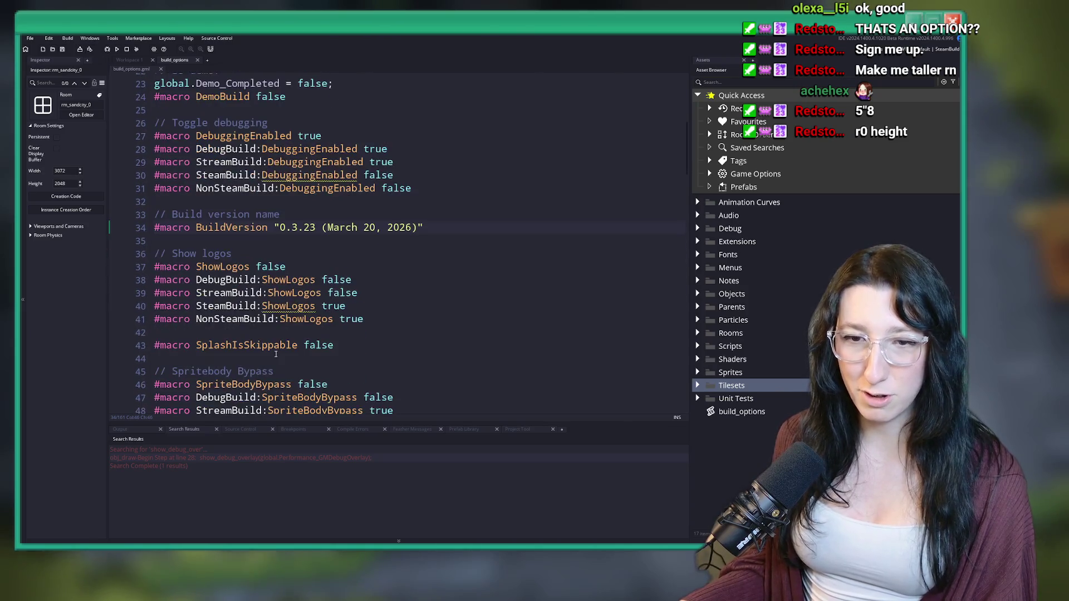
pyautogui.scroll(5, 289, 323)
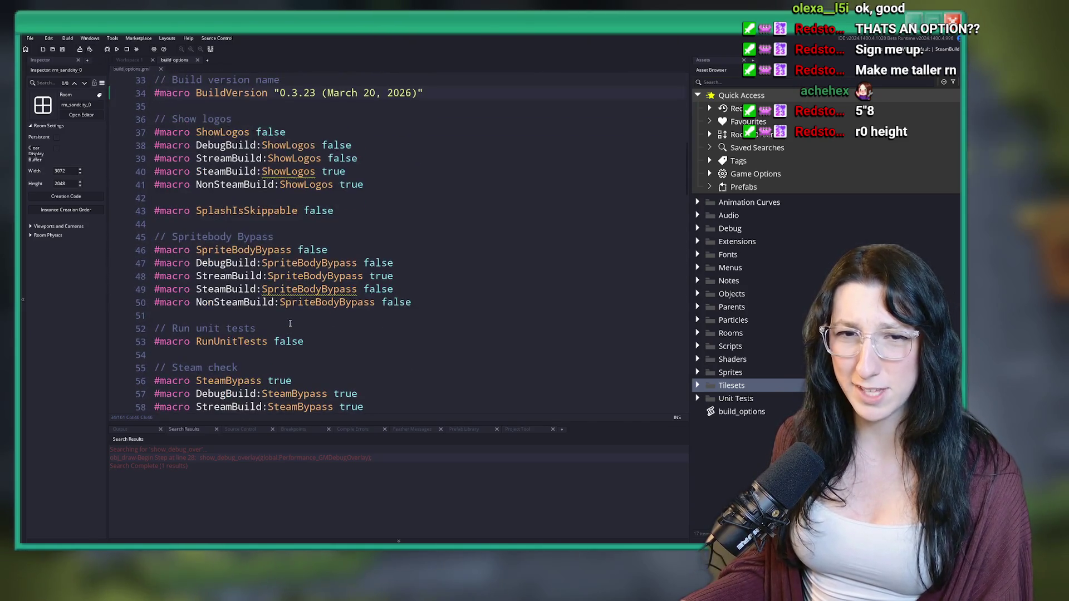
pyautogui.scroll(-2, 379, 294)
pyautogui.scroll(8, 334, 267)
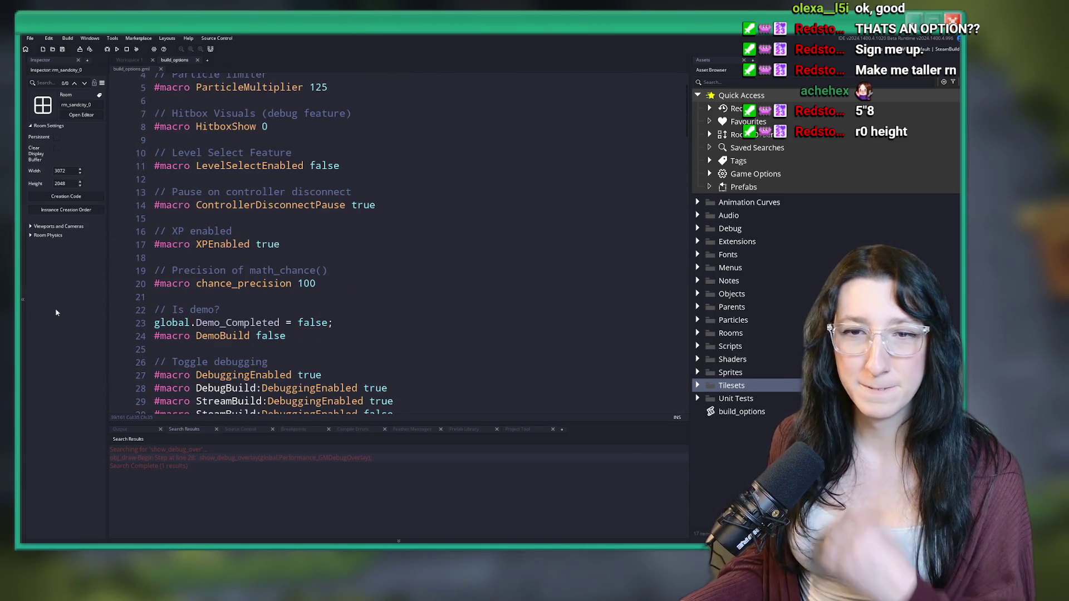
pyautogui.scroll(-4, 190, 297)
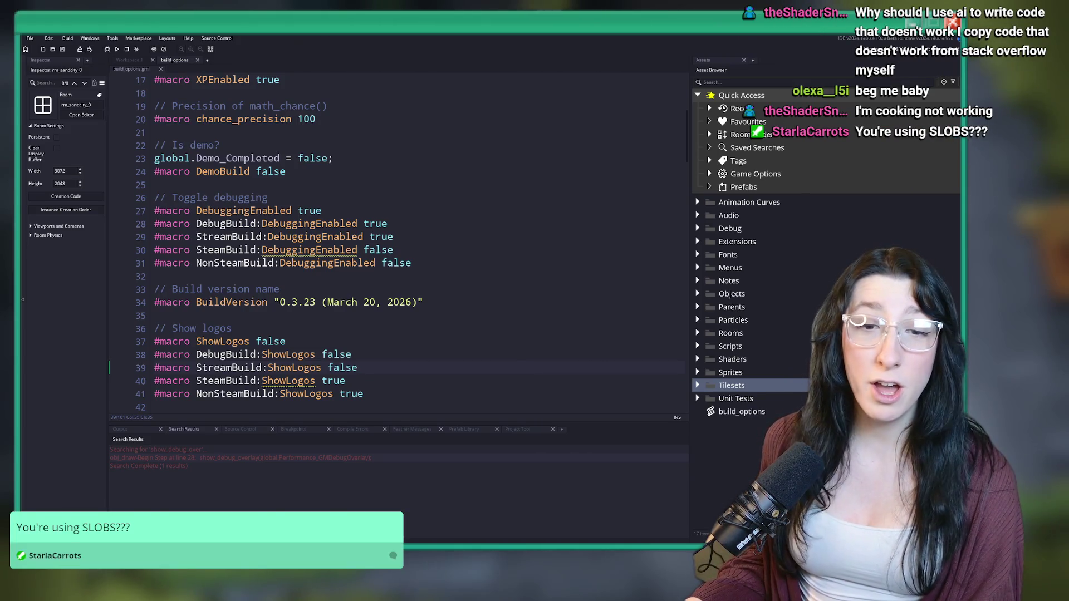
# Bring Streamlabs Desktop to the front and maximize its window
pyautogui.hotkey('alt', 'Tab')
pyautogui.doubleClick(347, 58)
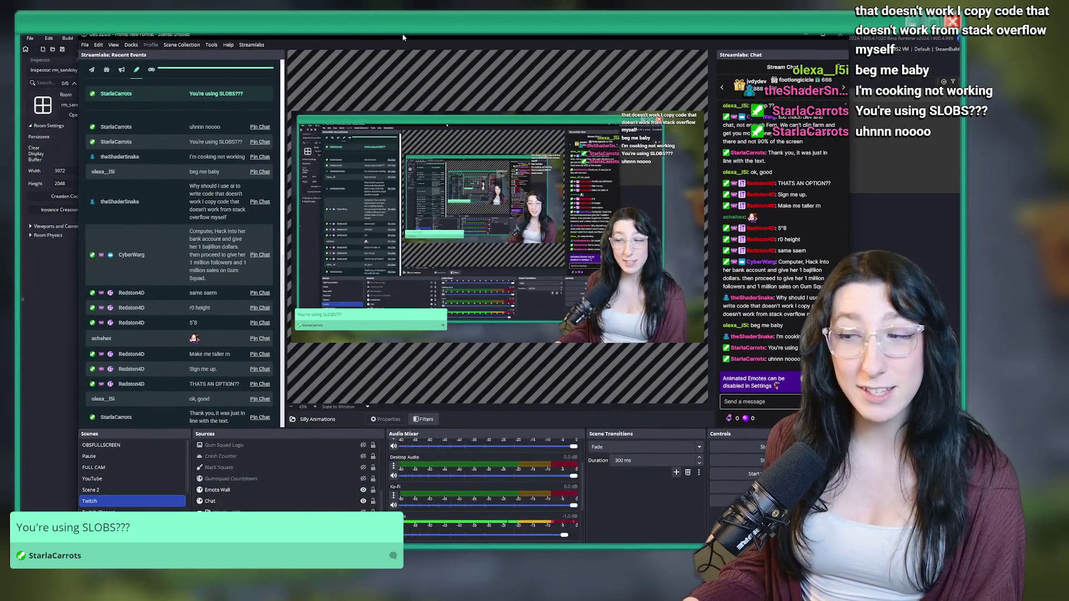
# Review Streamlabs' Output and Stream settings, then close the Settings dialog
pyautogui.hotkey('alt', 'Tab')
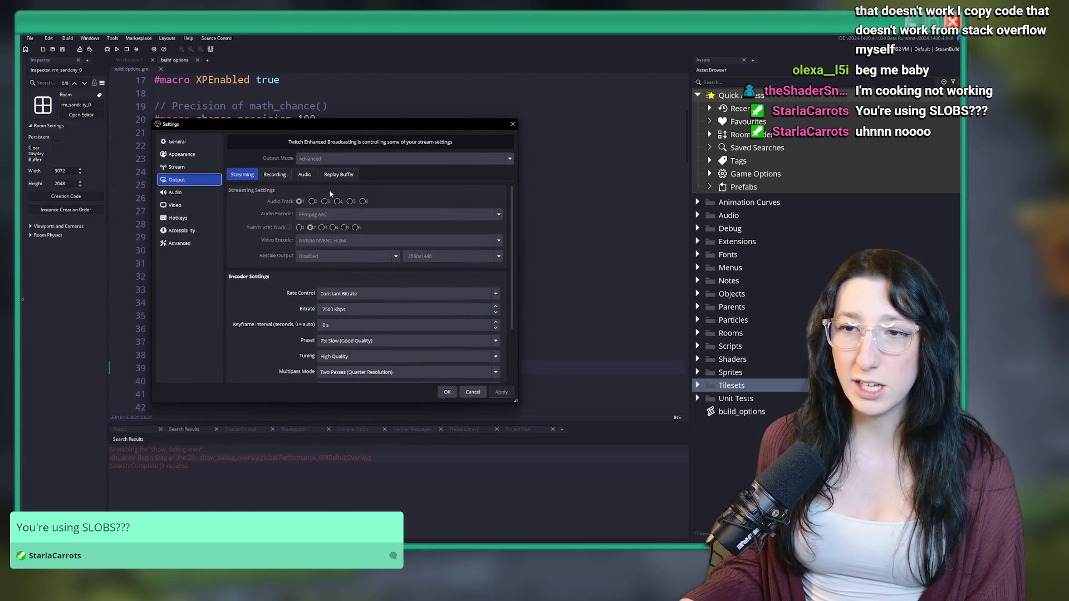
pyautogui.press('Escape')
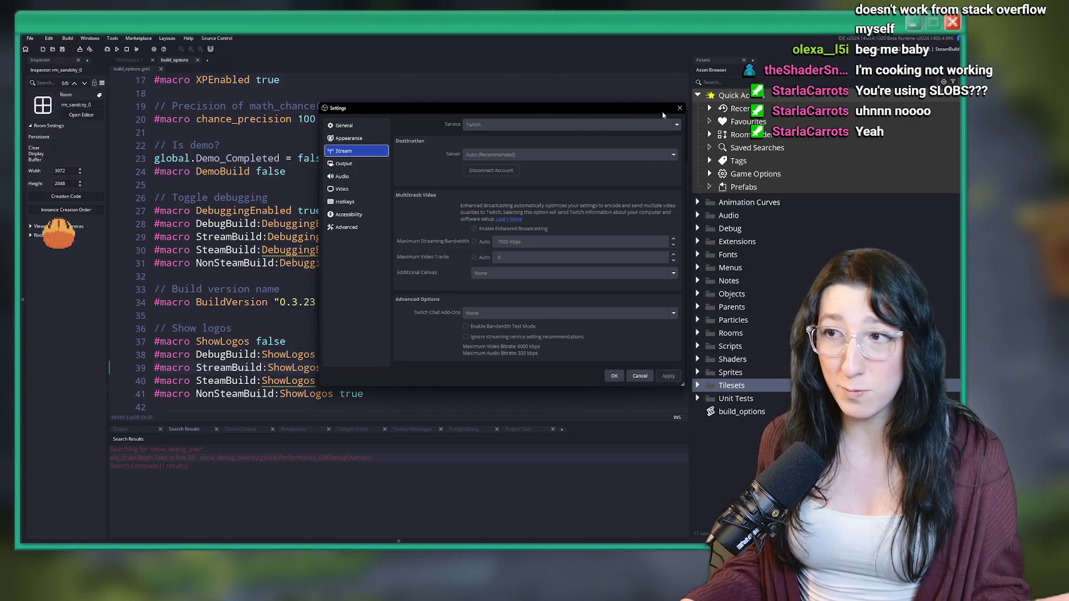
pyautogui.click(679, 108)
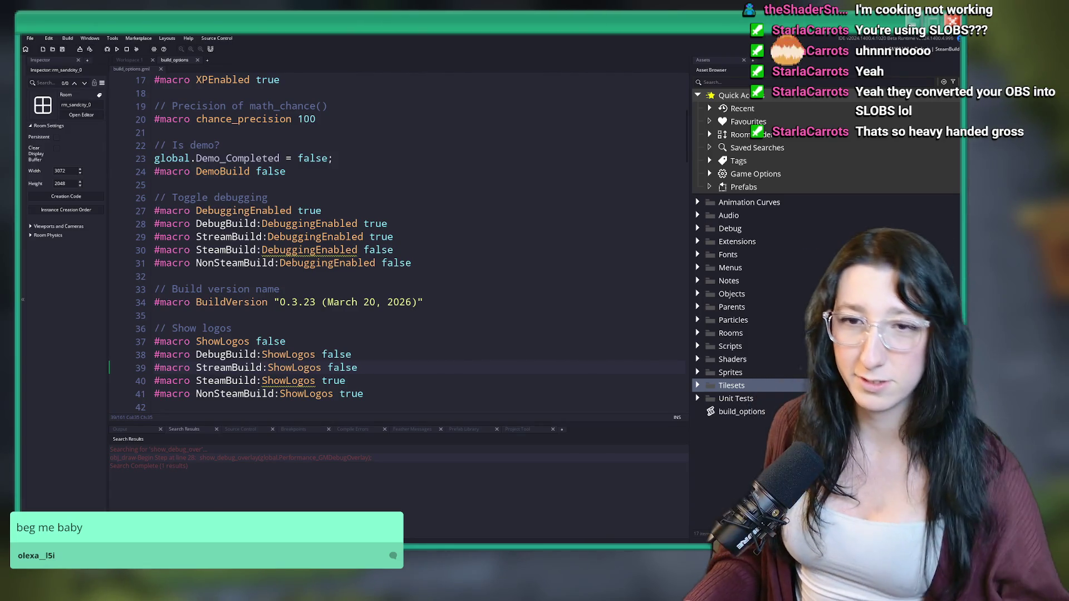
# Scroll through the build_options macros and run a project-wide search for SteamBypass
pyautogui.click(365, 161)
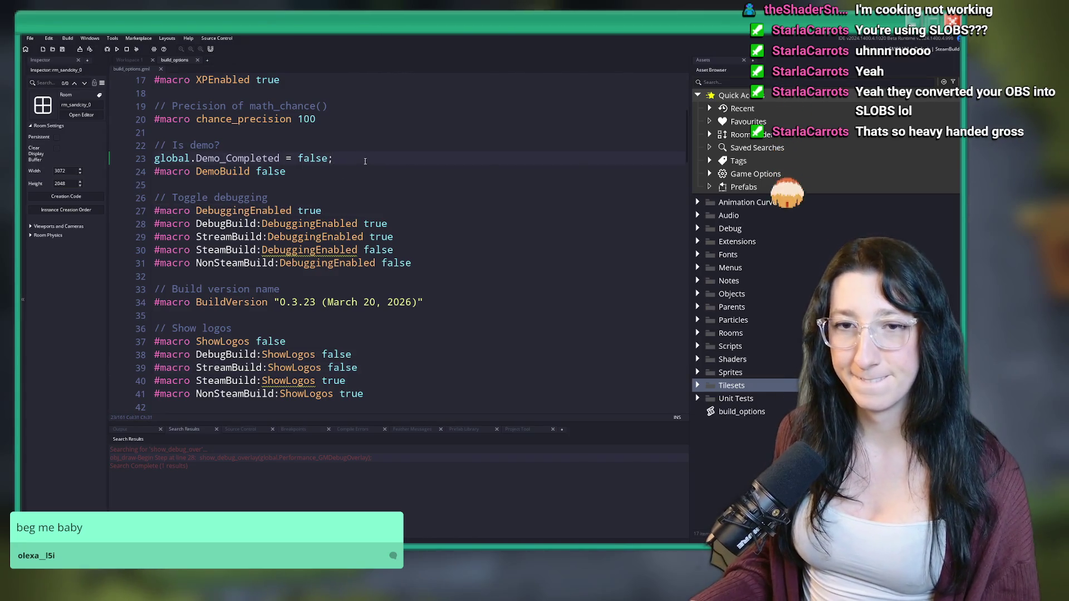
pyautogui.scroll(-2, 390, 134)
pyautogui.scroll(-1, 429, 95)
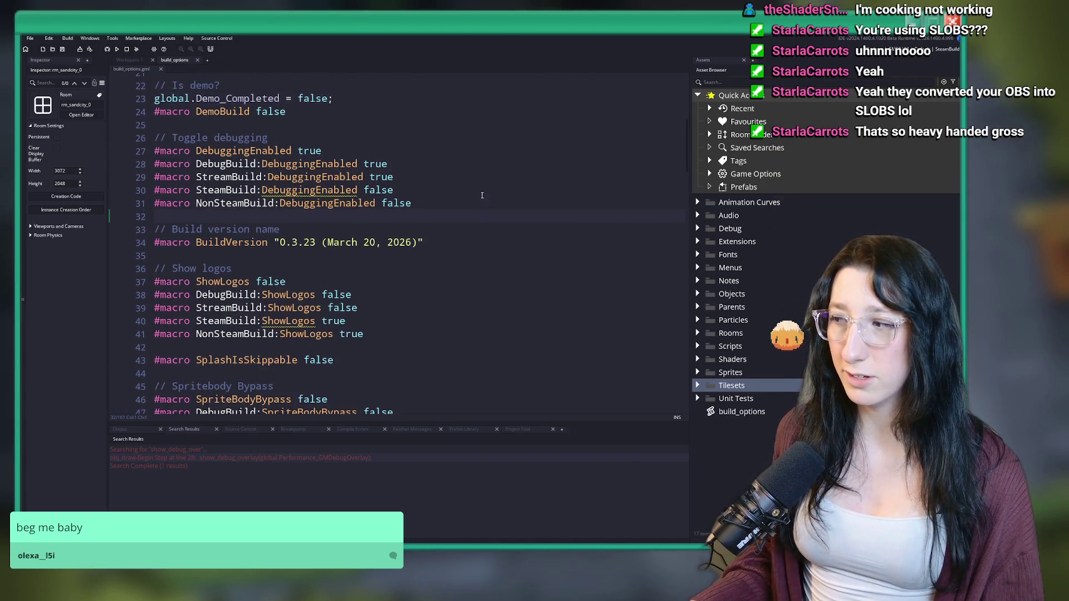
pyautogui.scroll(2, 428, 95)
pyautogui.click(470, 209)
pyautogui.scroll(-8, 429, 265)
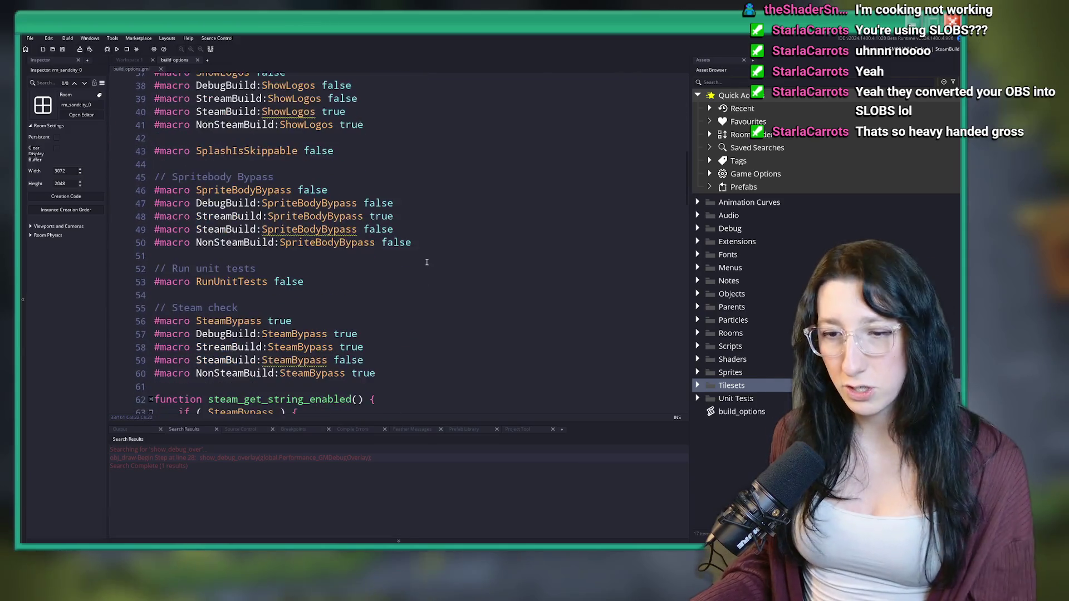
pyautogui.scroll(1, 427, 262)
pyautogui.hotkey('ctrl', 'shift', 'f')
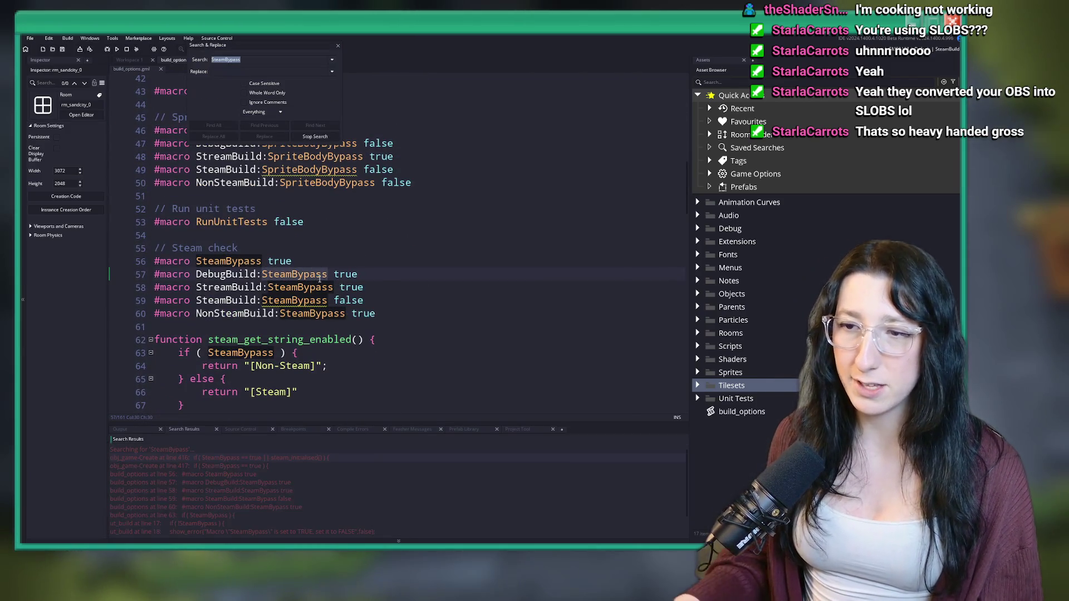
pyautogui.scroll(-1, 295, 447)
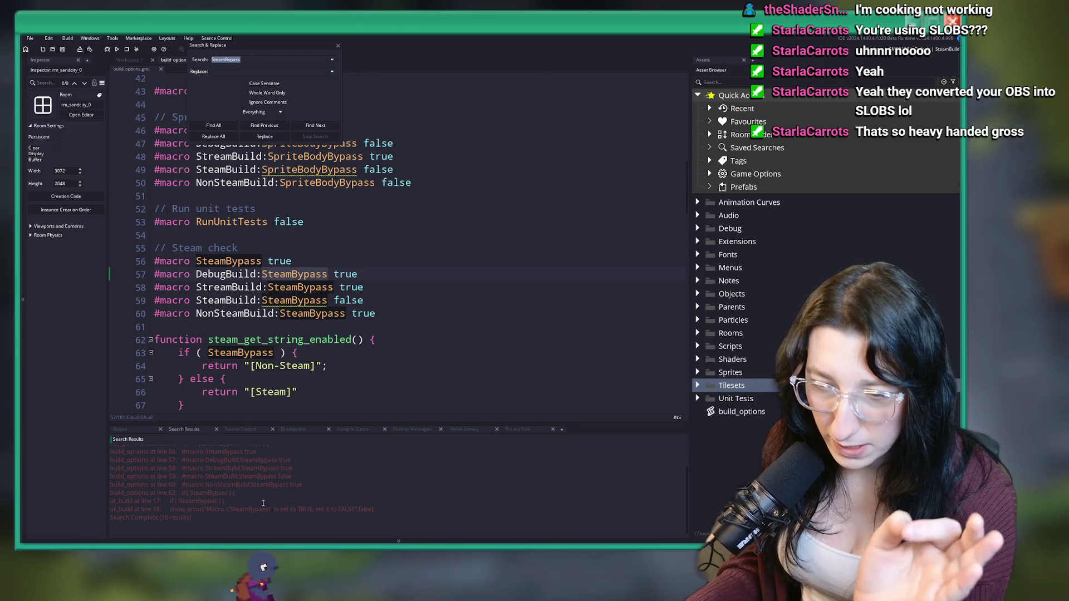
# Open the first SteamBypass match in obj_game's Create event and close Search & Replace
pyautogui.scroll(1, 294, 486)
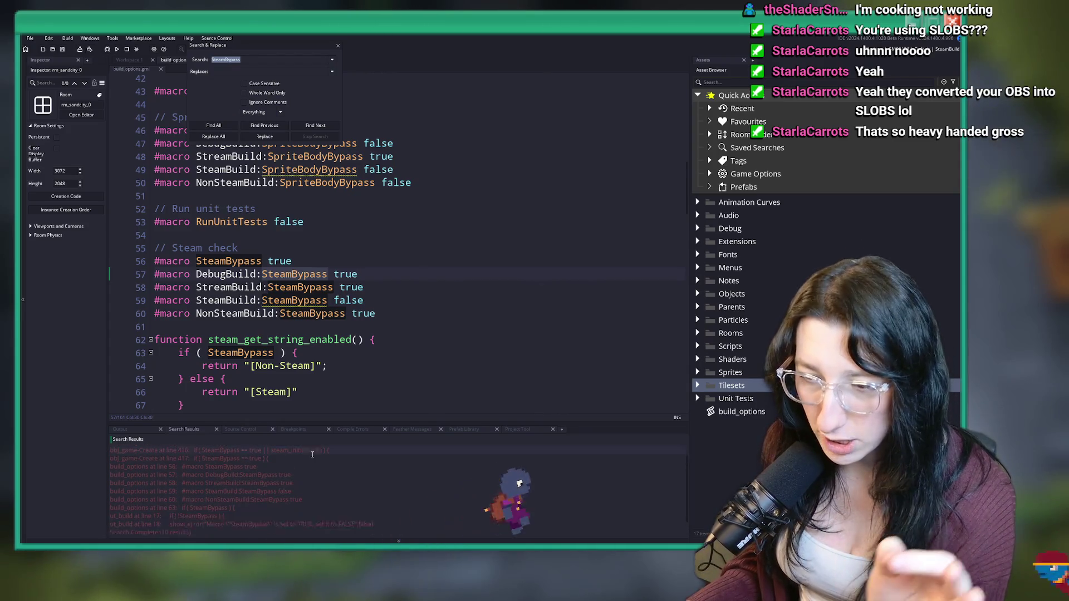
pyautogui.doubleClick(234, 458)
pyautogui.click(484, 193)
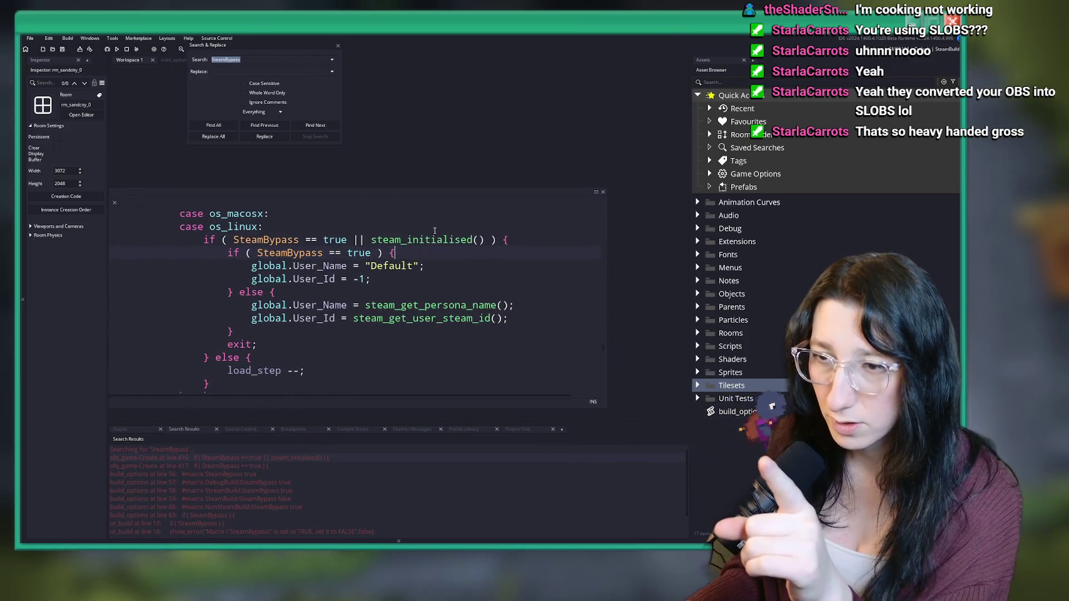
pyautogui.scroll(-1, 461, 249)
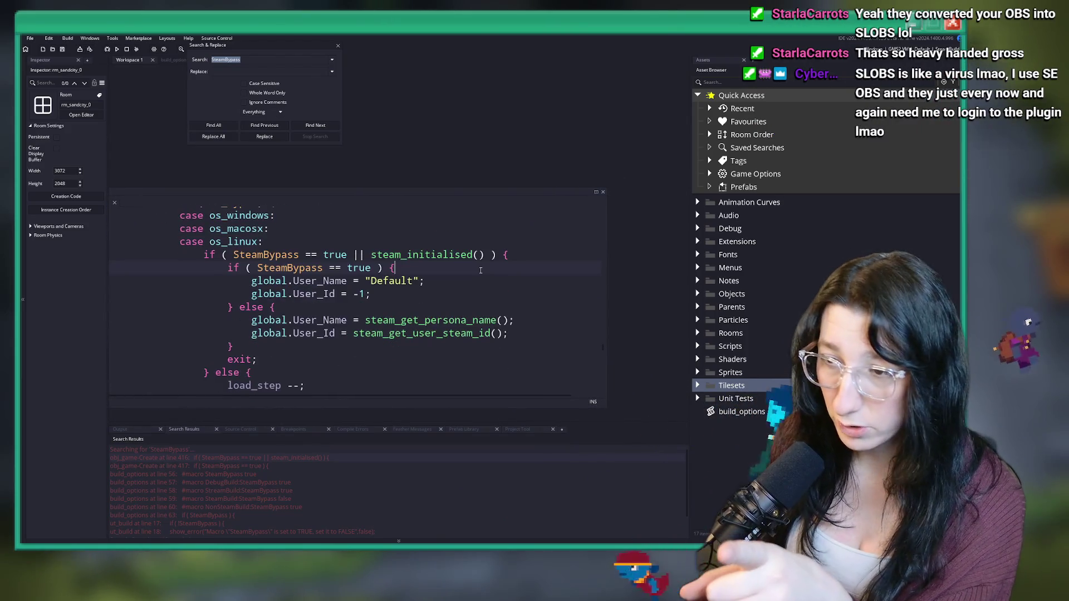
pyautogui.click(338, 45)
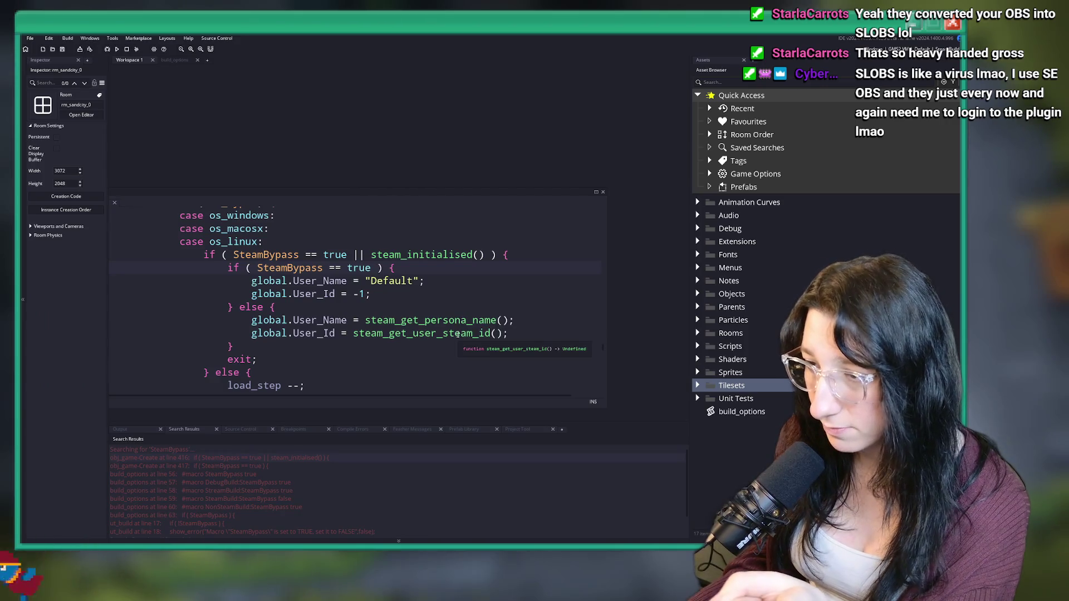
# Read through the SteamBypass and steam_initialised user-name check, then expand the Extensions folder
pyautogui.scroll(-3, 390, 334)
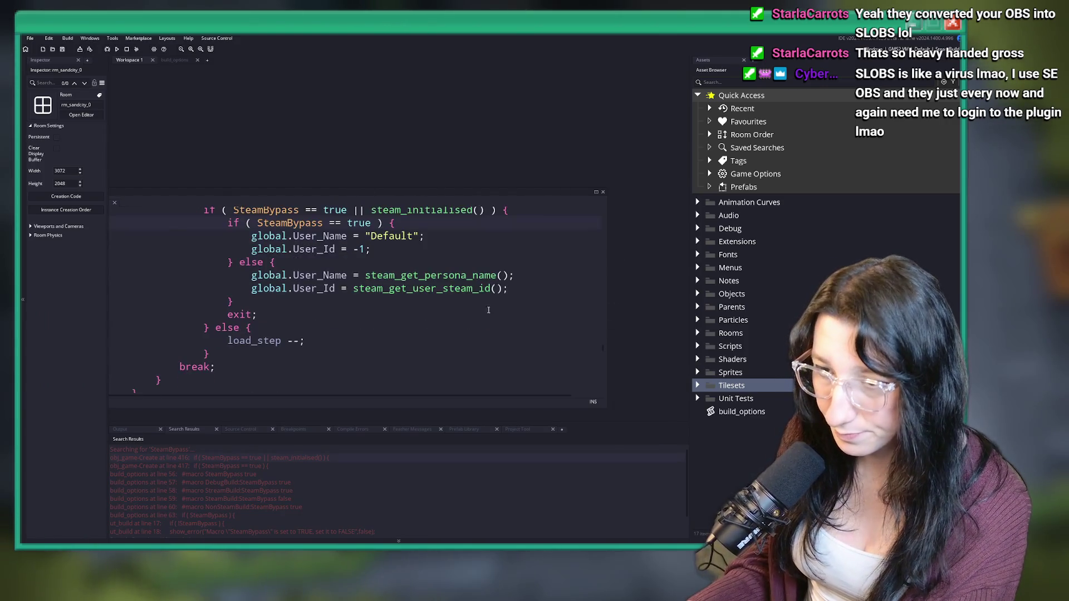
pyautogui.scroll(2, 203, 345)
pyautogui.scroll(-1, 198, 351)
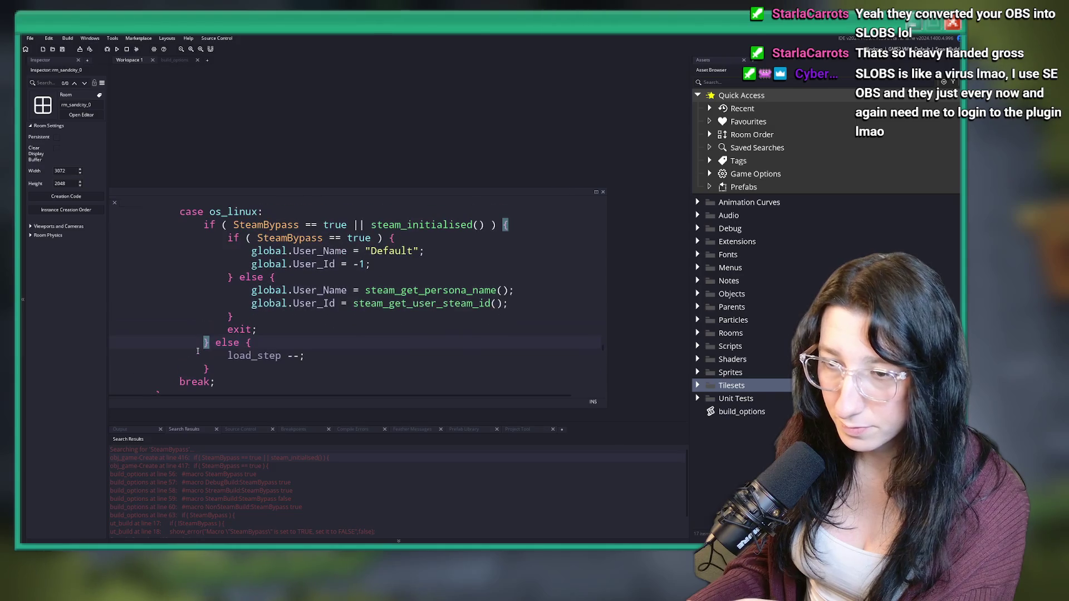
pyautogui.scroll(-3, 201, 345)
pyautogui.scroll(2, 214, 317)
pyautogui.scroll(-3, 216, 314)
pyautogui.scroll(3, 216, 314)
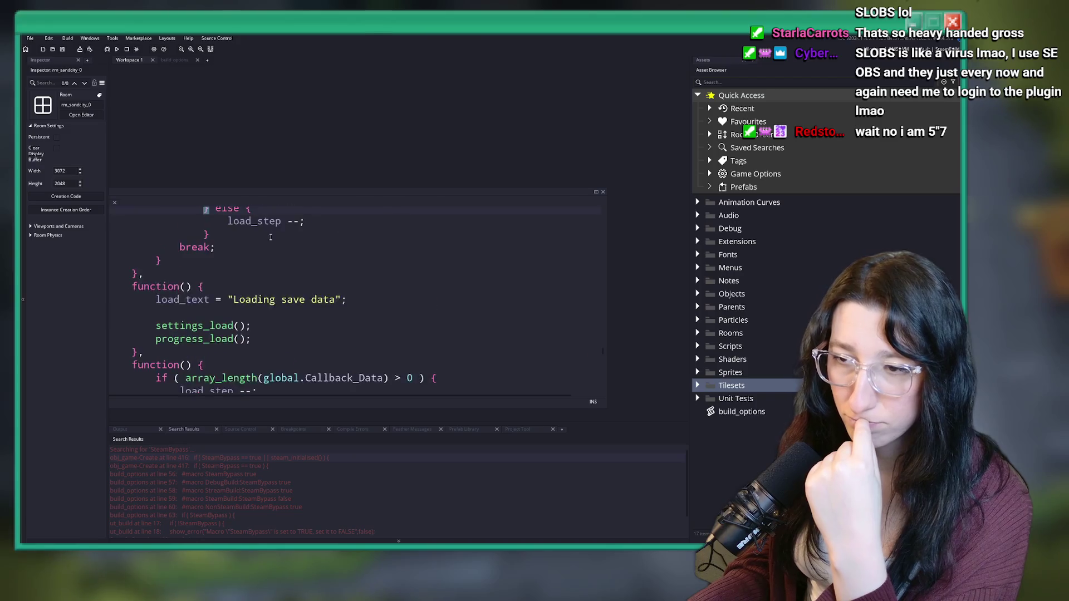
pyautogui.click(315, 227)
pyautogui.scroll(2, 406, 215)
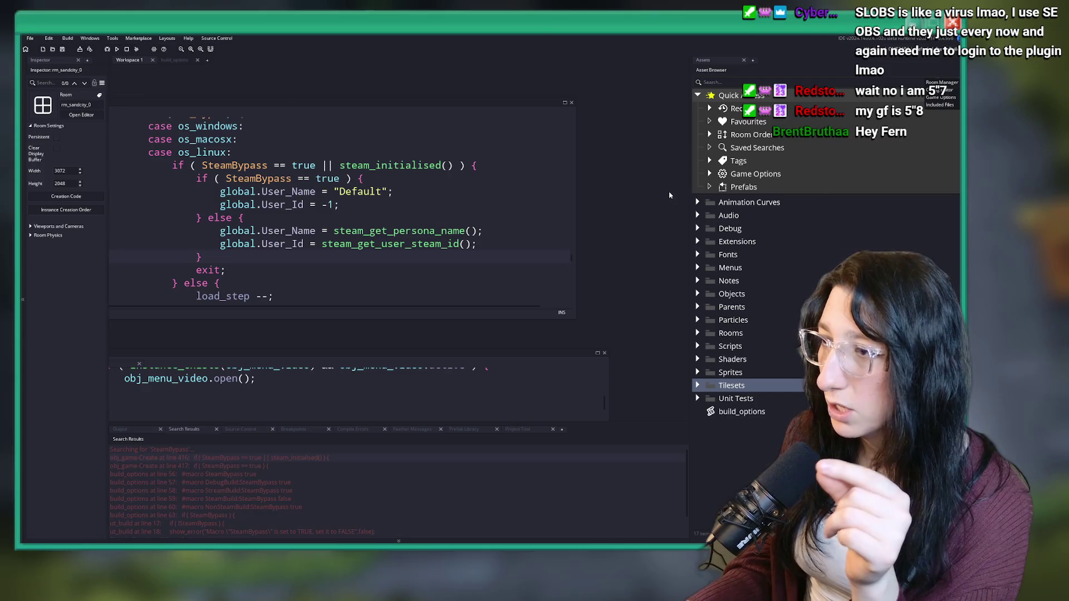
pyautogui.click(698, 241)
# Open the Steamworks extension settings and copy the demo app ID 4507070 from the Steamworks partner page
pyautogui.doubleClick(751, 254)
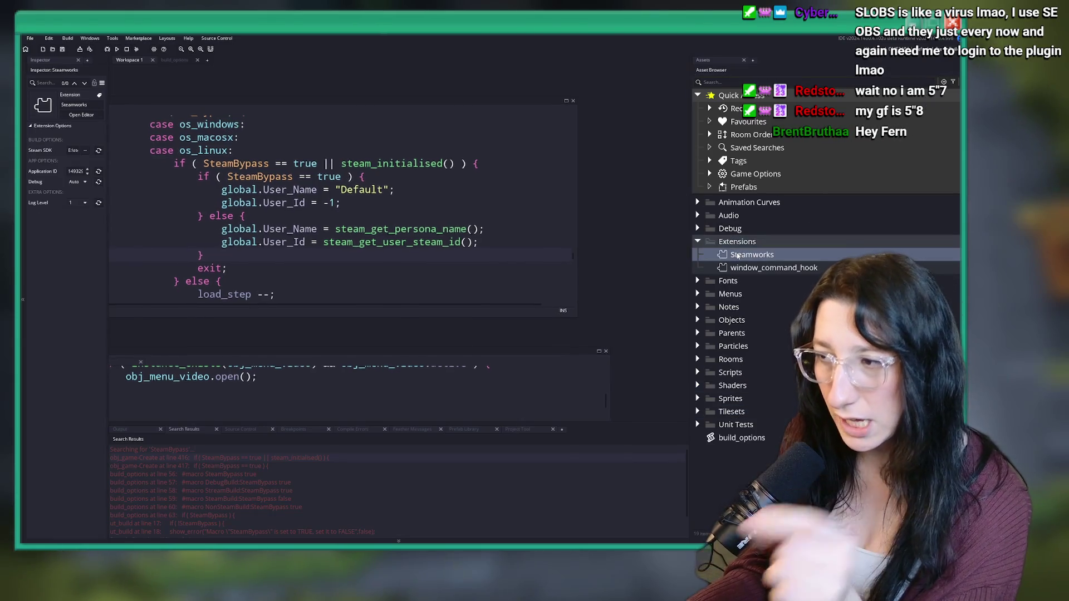
pyautogui.click(185, 331)
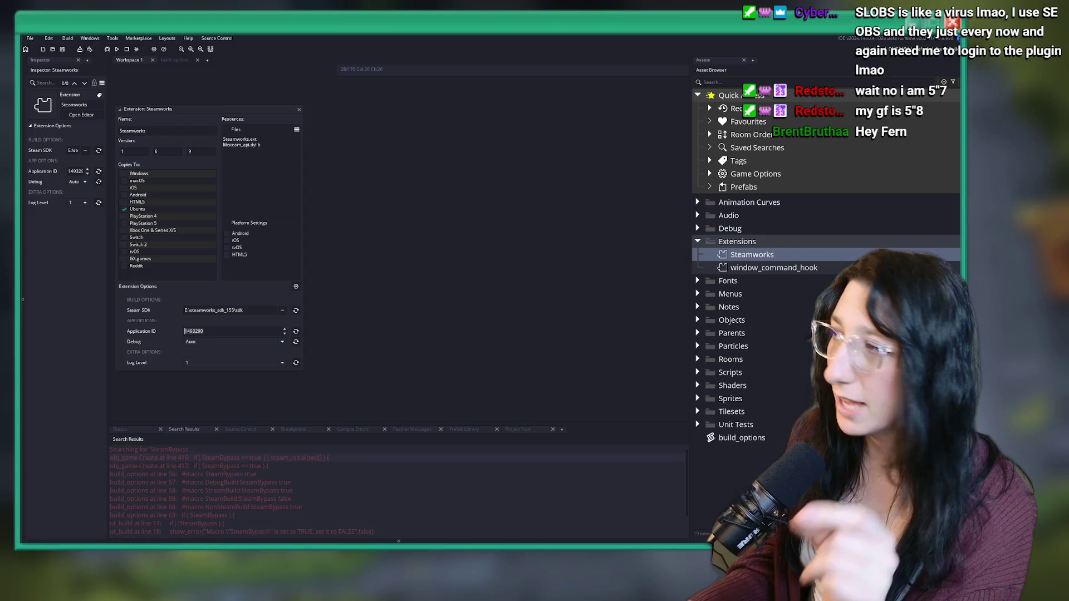
pyautogui.moveTo(478, 543)
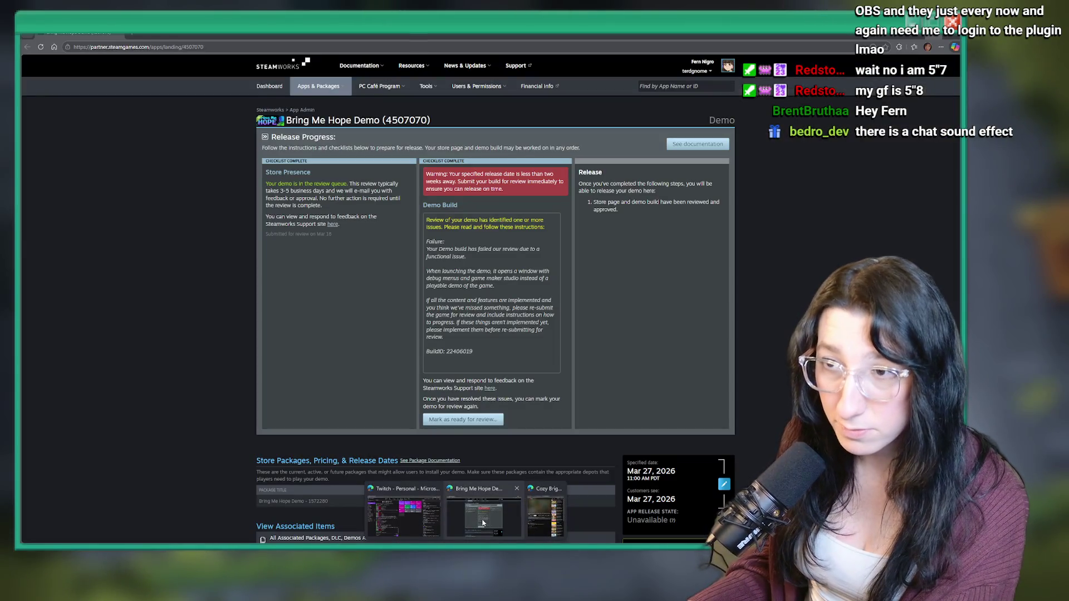
pyautogui.click(483, 522)
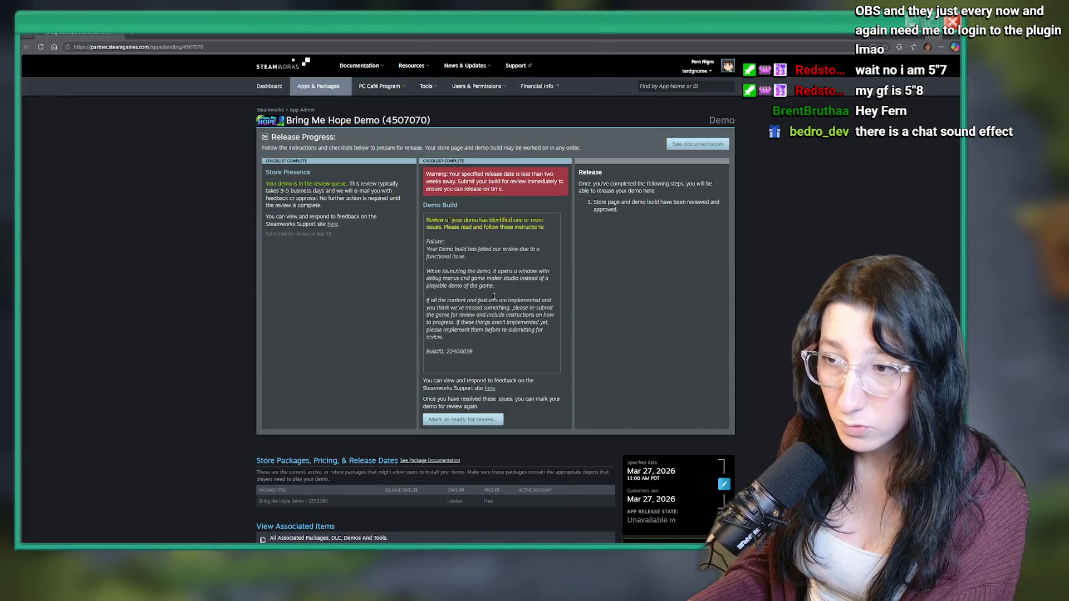
pyautogui.moveTo(428, 120)
pyautogui.mouseDown()
pyautogui.moveTo(286, 121)
pyautogui.moveTo(386, 121)
pyautogui.mouseUp()
pyautogui.hotkey('ctrl', 'c')
# Replace the Steamworks Application ID 1493290 with the demo's 4507070
pyautogui.hotkey('alt', 'Tab')
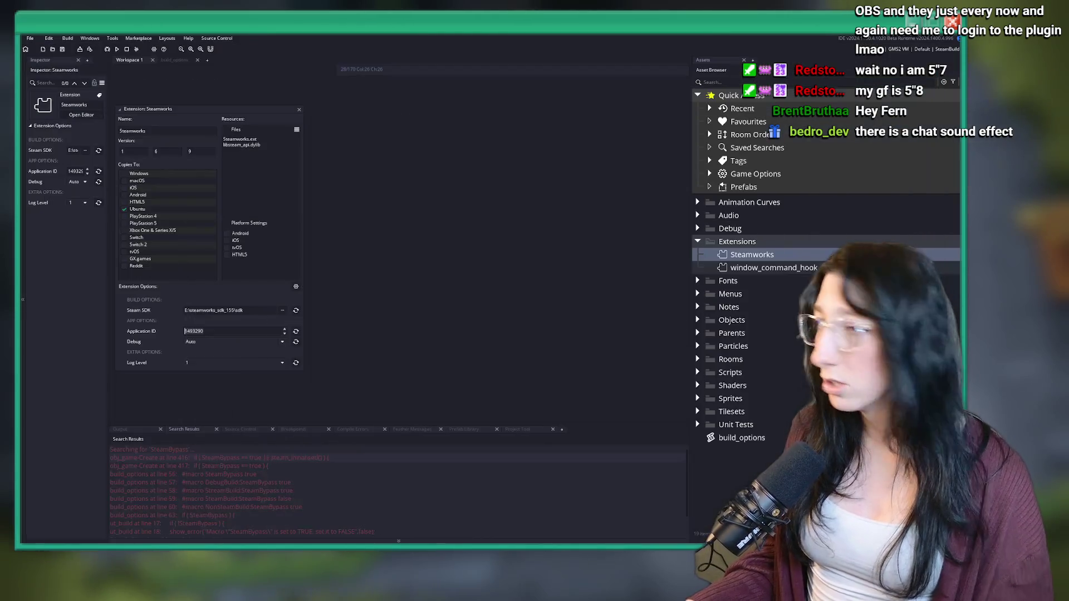
pyautogui.hotkey('alt', 'Tab')
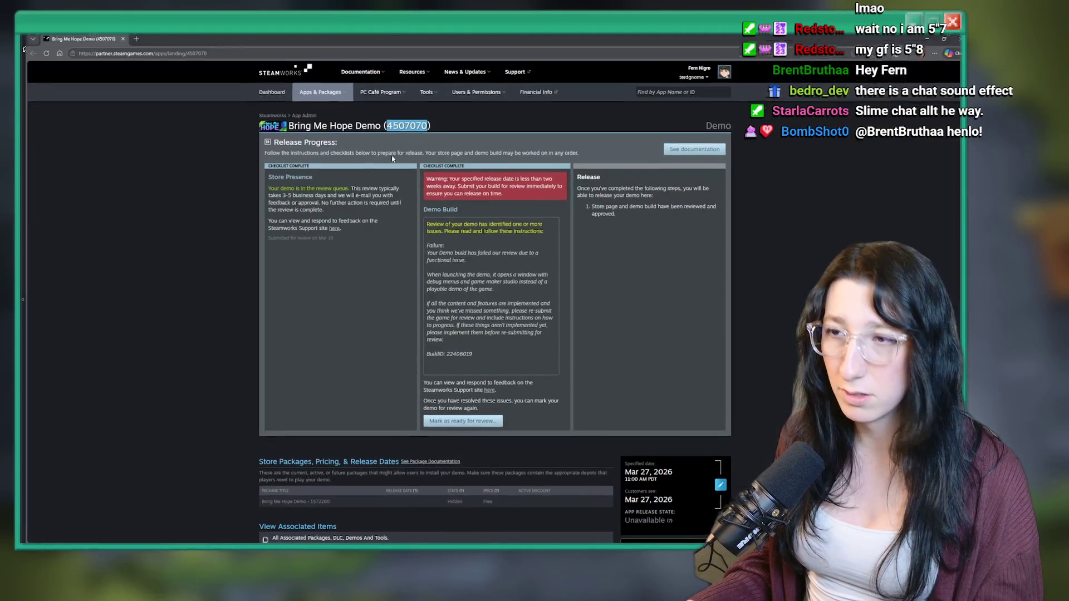
pyautogui.hotkey('alt', 'Tab')
pyautogui.click(231, 332)
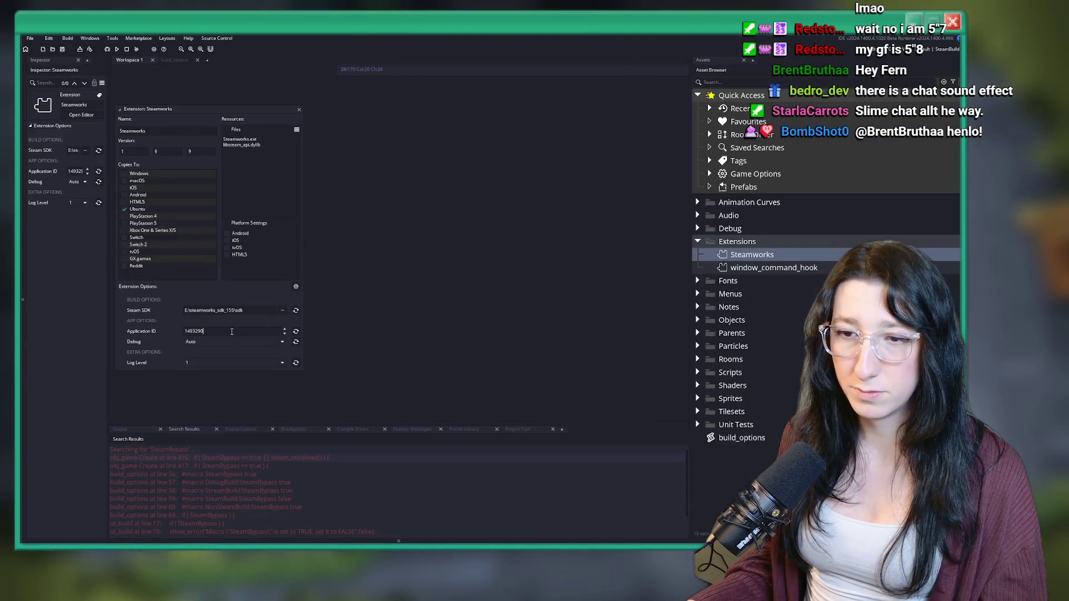
pyautogui.hotkey('ctrl', 'a')
pyautogui.hotkey('ctrl', 'v')
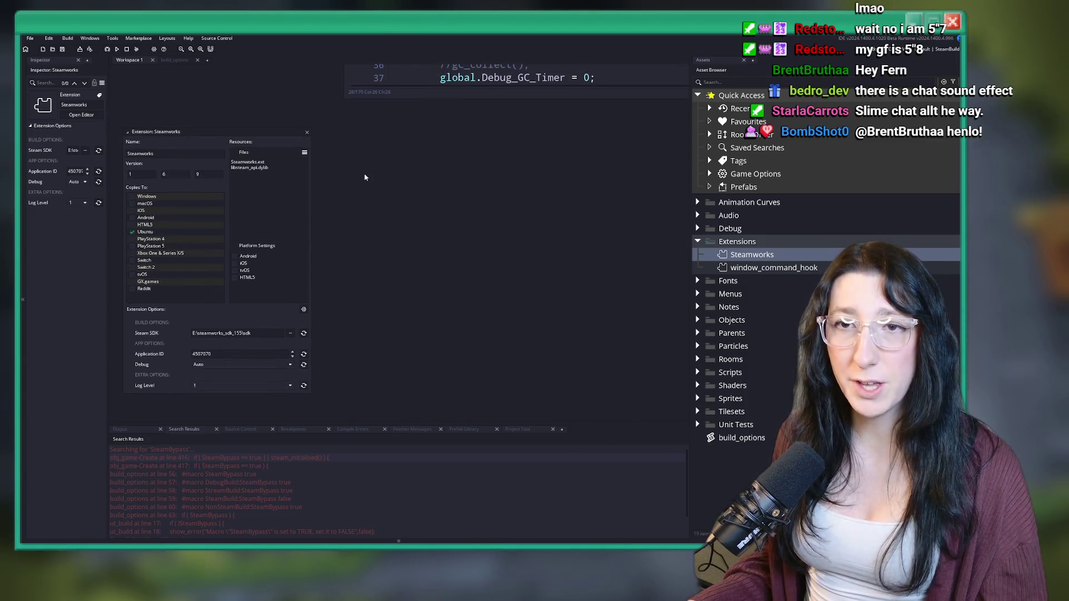
pyautogui.click(67, 38)
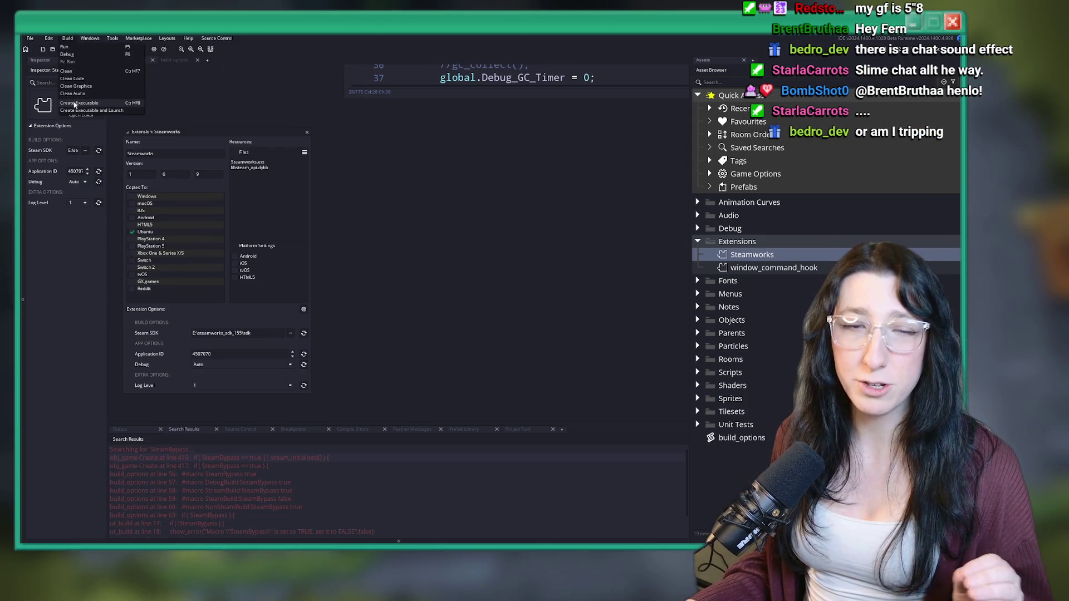
# Package the game via Build > Create Executable and let the build run in the Output panel
pyautogui.click(75, 103)
pyautogui.click(491, 277)
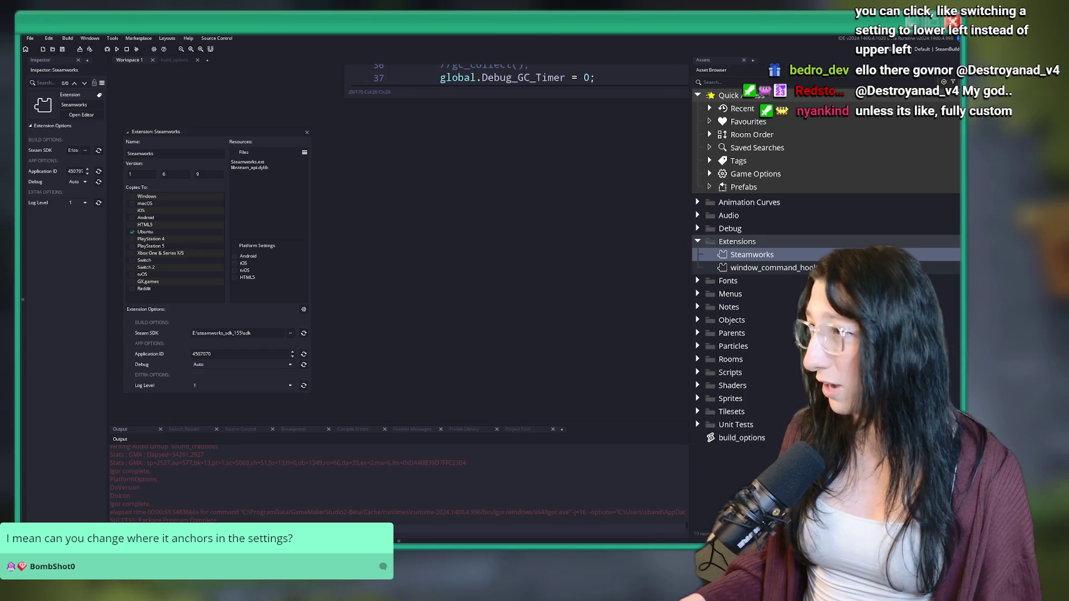
pyautogui.hotkey('alt', 'Tab')
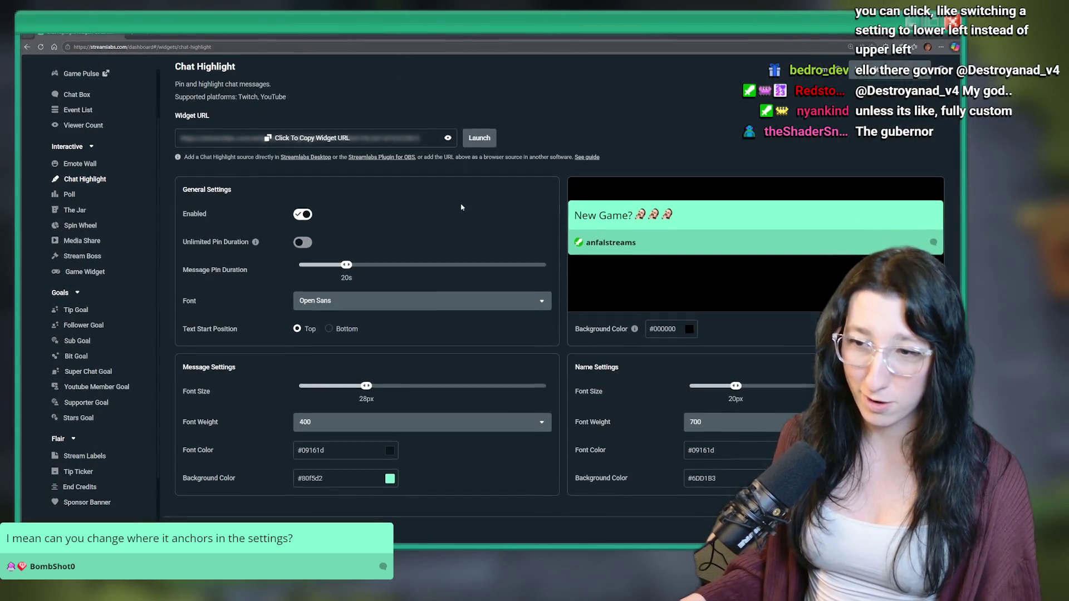
# Set the Chat Highlight Text Start Position to Bottom
pyautogui.scroll(-1, 414, 233)
pyautogui.click(329, 325)
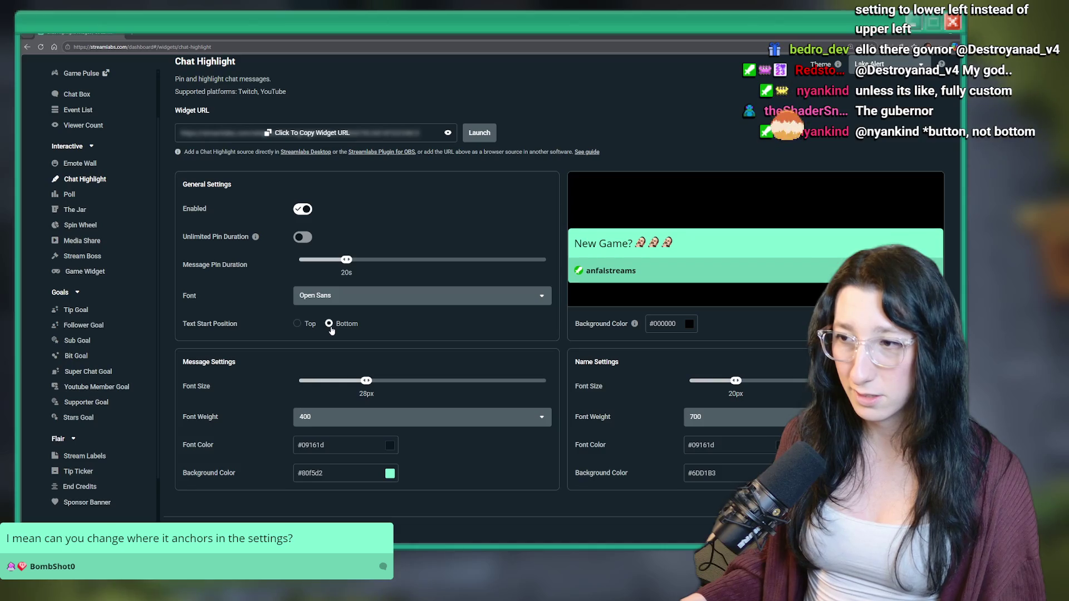
pyautogui.click(306, 326)
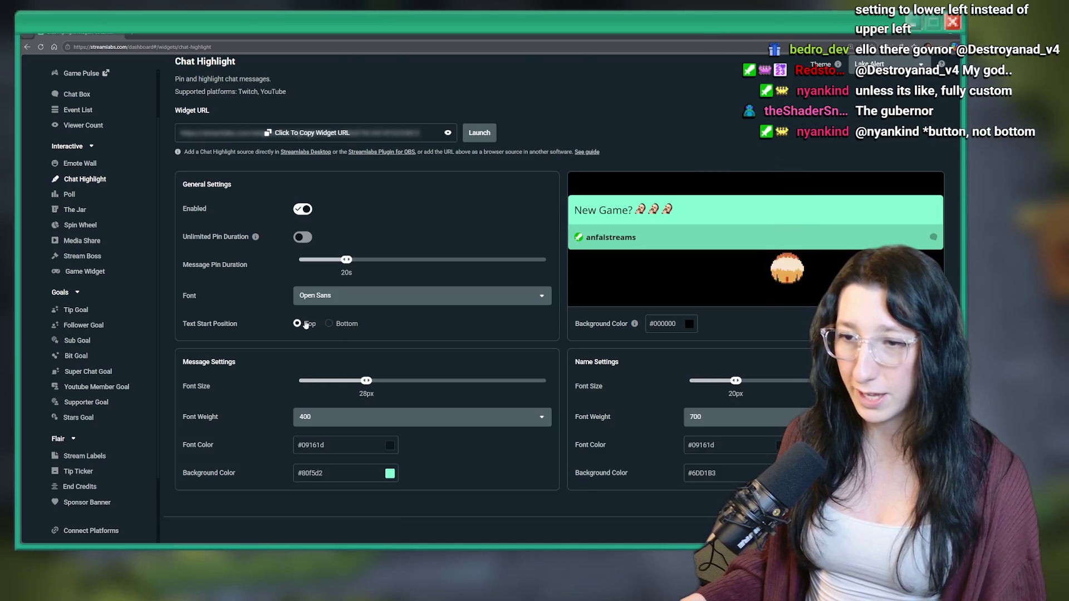
pyautogui.click(329, 324)
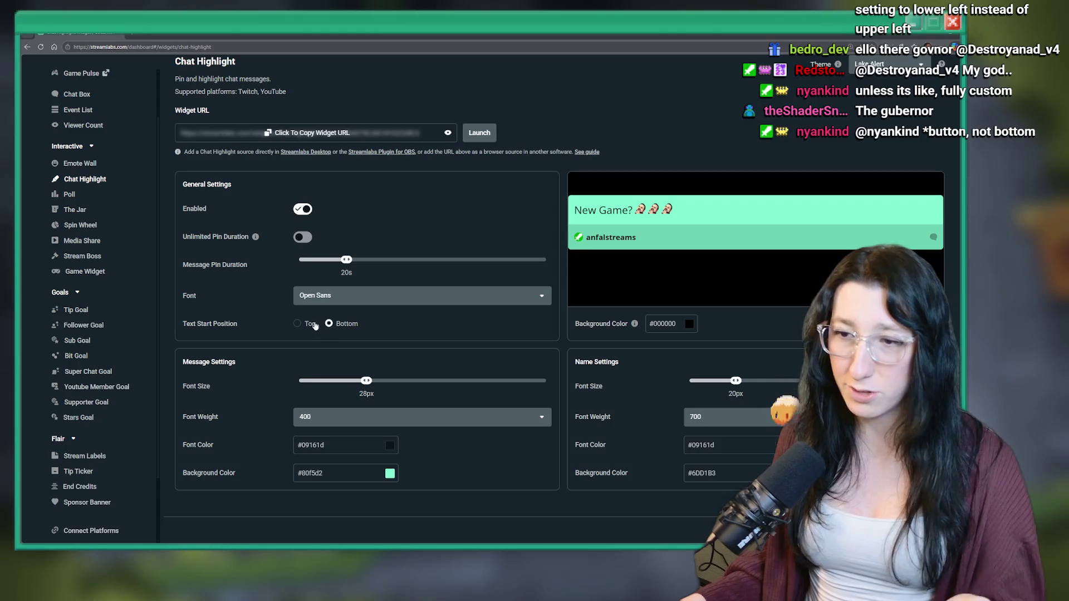
pyautogui.click(330, 324)
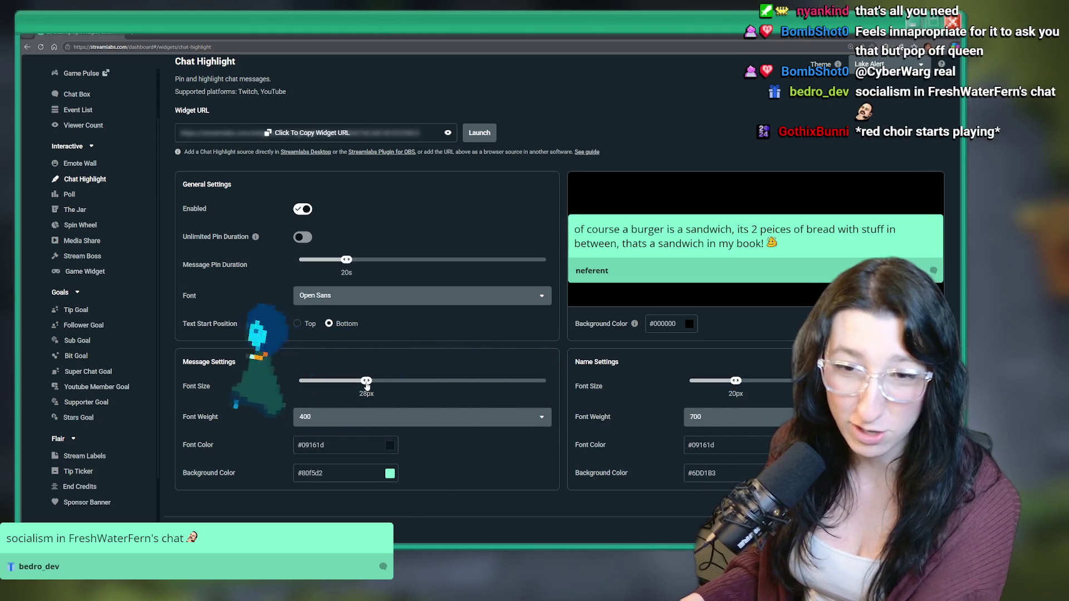
# Drag the Chat Highlight message Font Size slider from 28px to about 22px, then return to GameMaker
pyautogui.moveTo(367, 385); pyautogui.dragTo(346, 387)
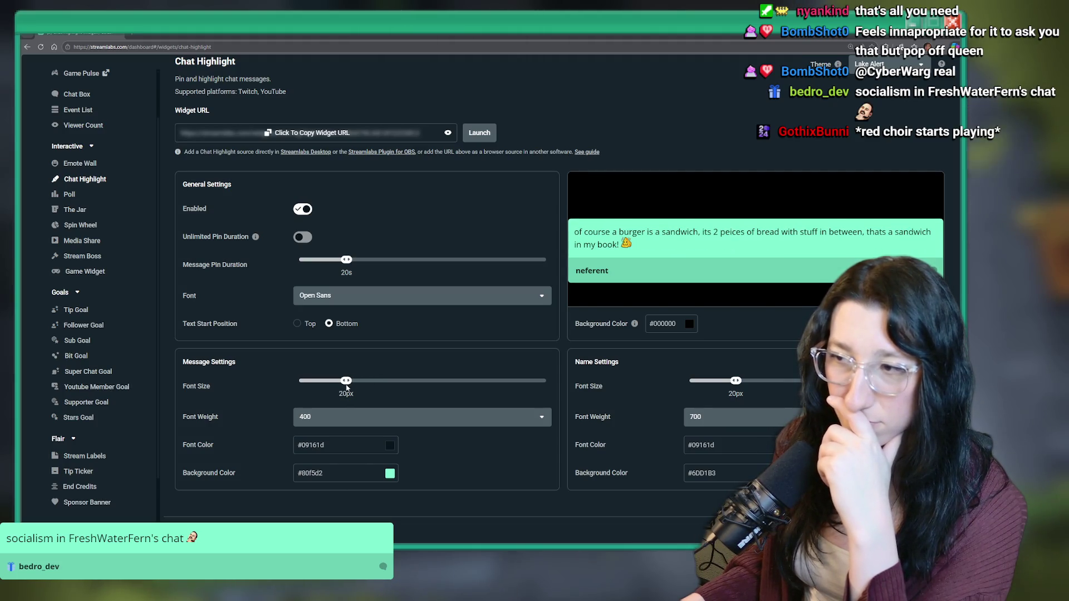
pyautogui.moveTo(345, 384); pyautogui.dragTo(351, 383)
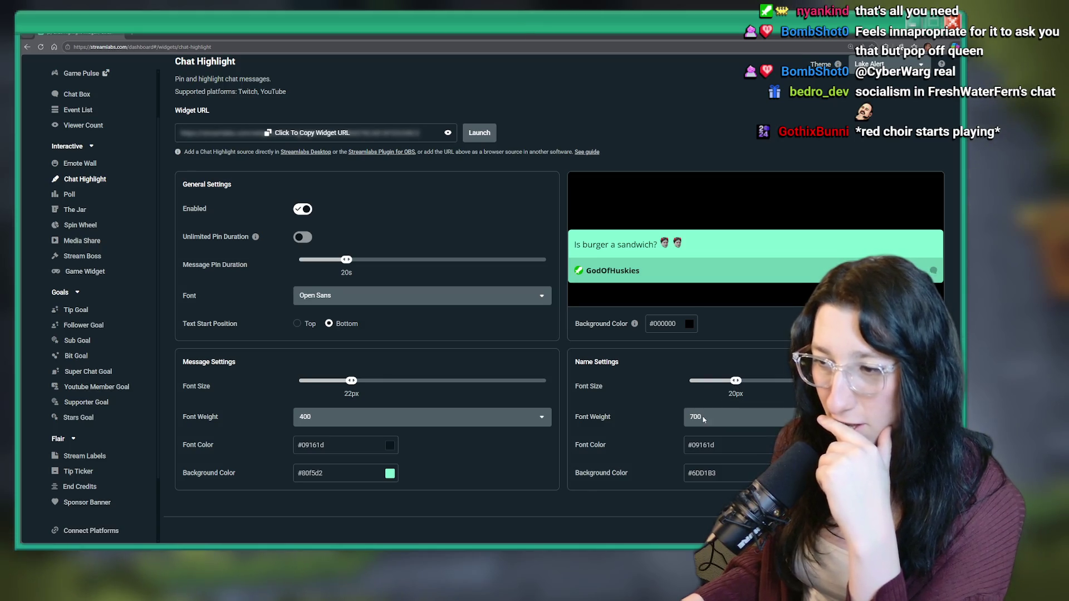
pyautogui.scroll(1, 645, 438)
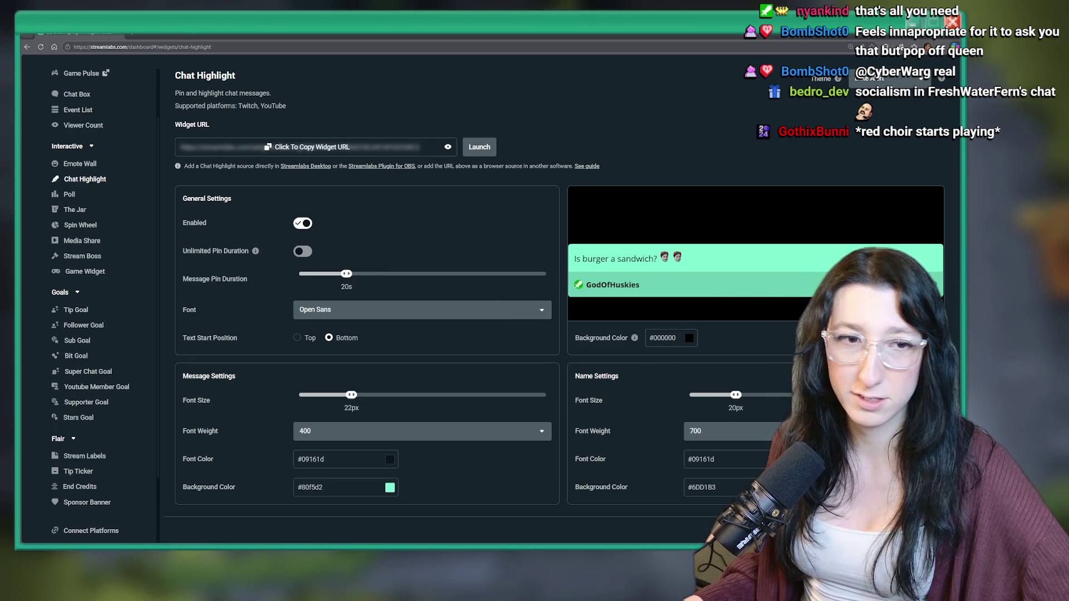
pyautogui.hotkey('alt', 'Tab')
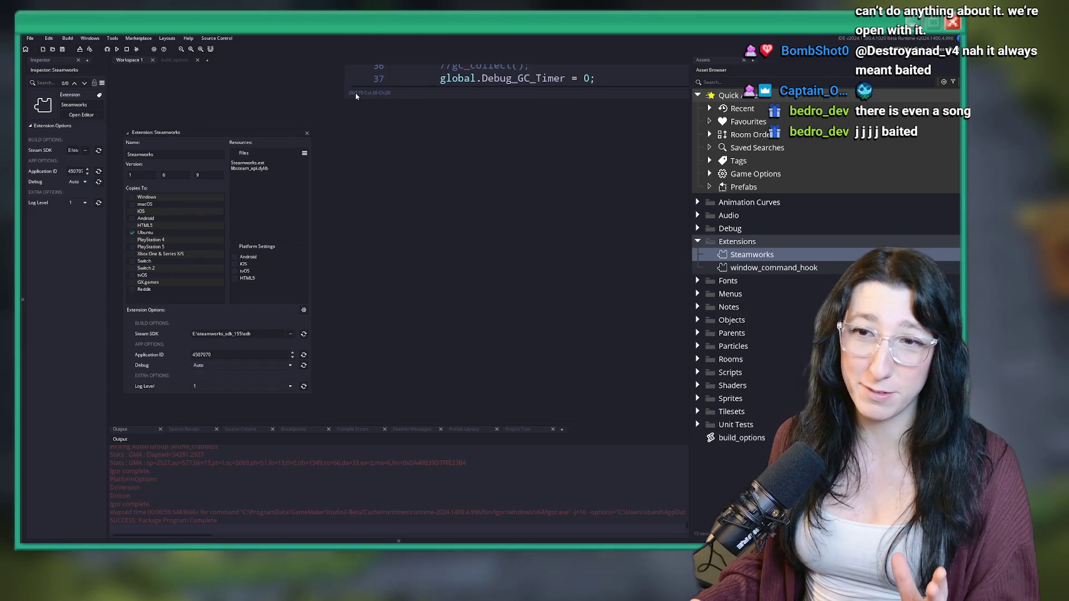
# Tick Windows in the Steamworks extension's Copies To list, then run Build > Clean
pyautogui.scroll(-1, 161, 189)
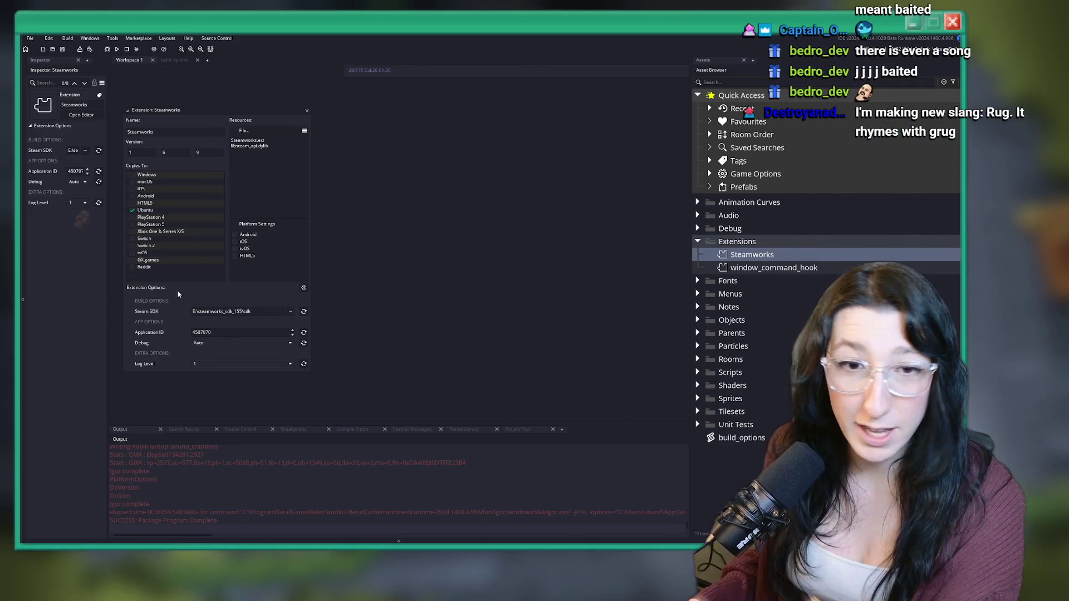
pyautogui.click(167, 175)
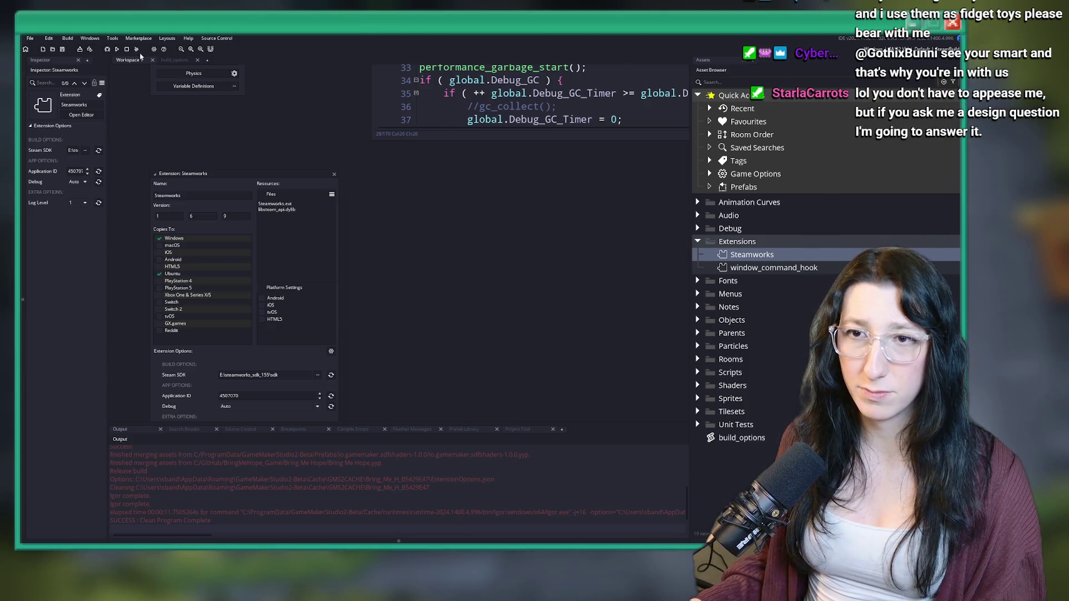
pyautogui.click(117, 49)
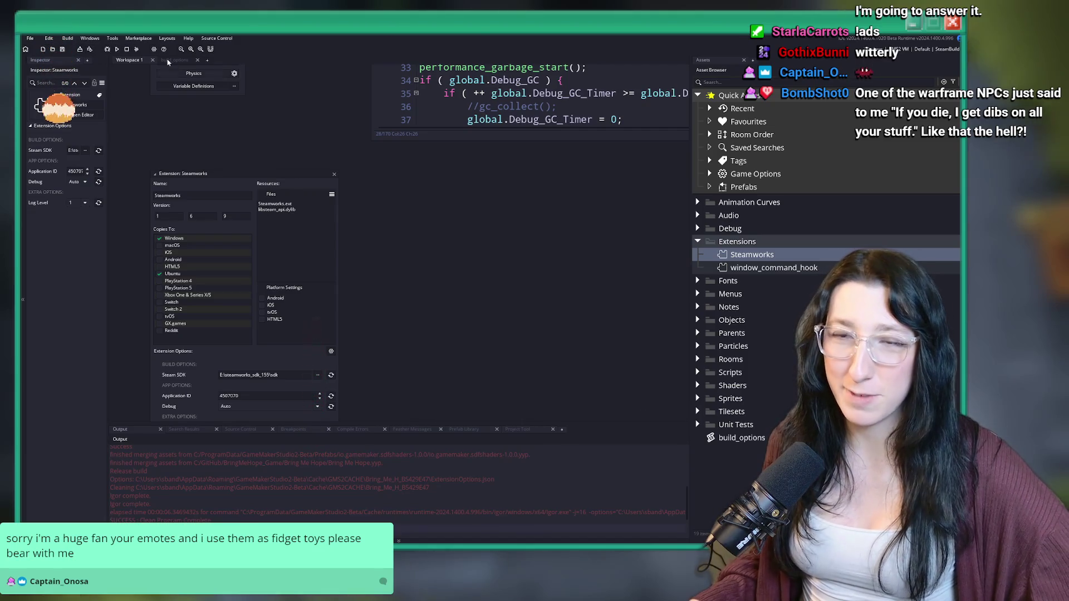
pyautogui.click(67, 38)
# Package the game as a zip named Bring Me Hope.zip on the Desktop, replacing the existing file
pyautogui.click(92, 103)
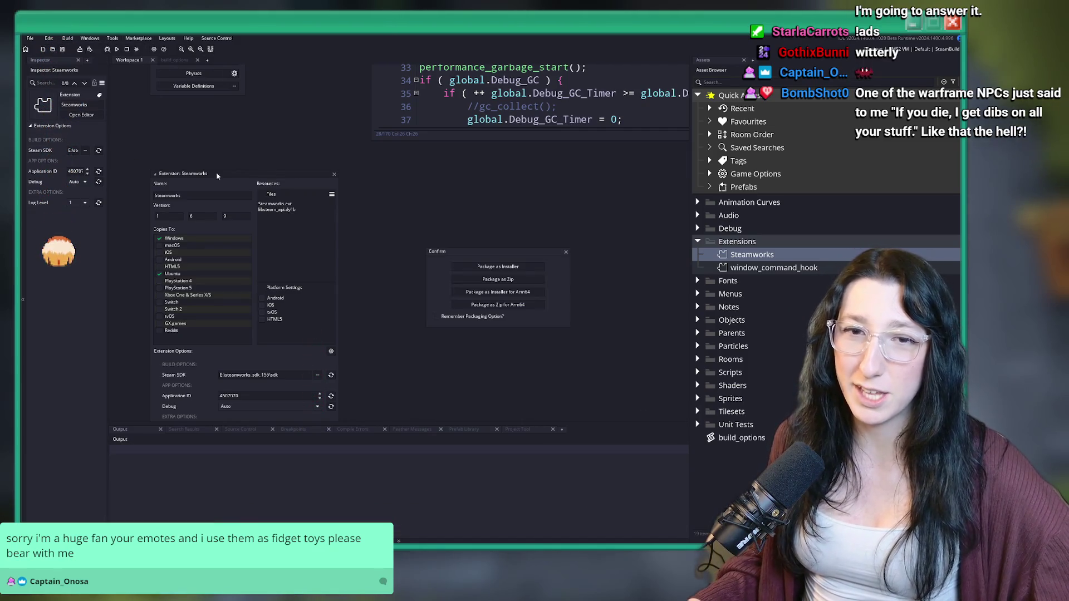
pyautogui.click(488, 279)
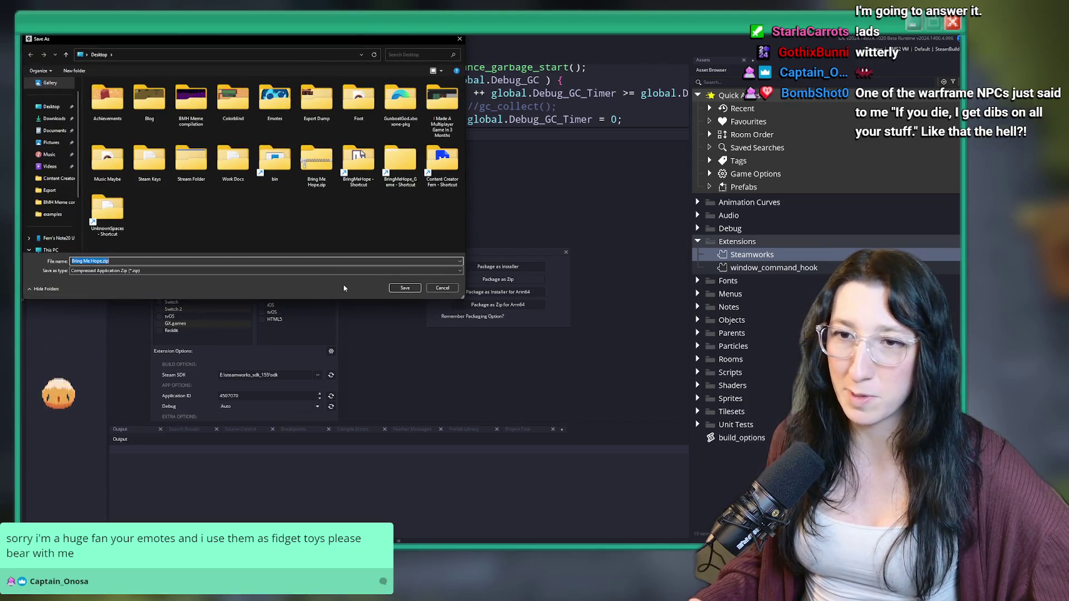
pyautogui.click(405, 287)
pyautogui.click(507, 303)
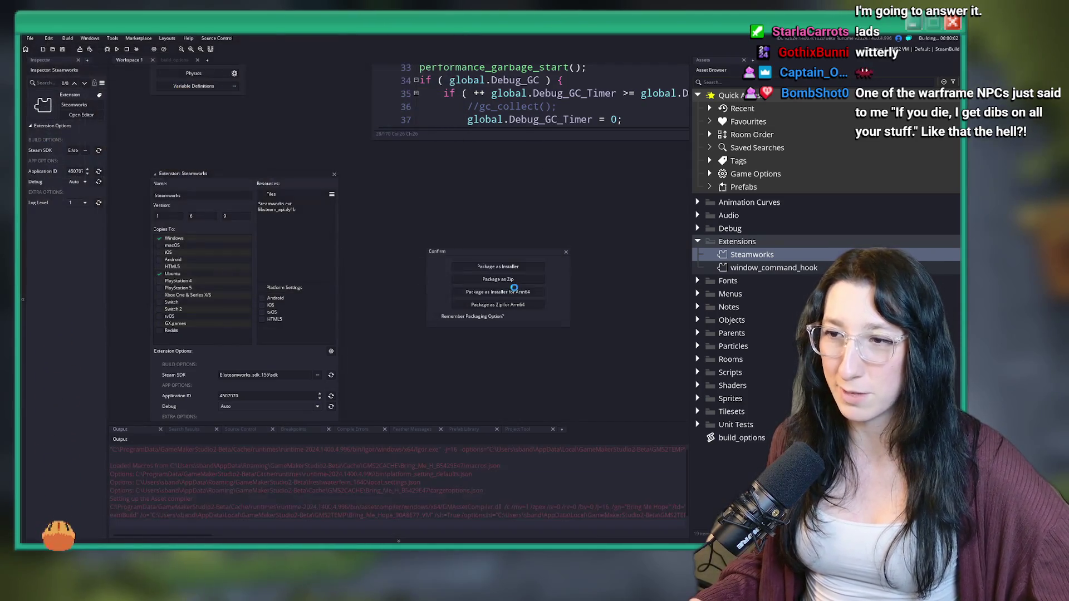
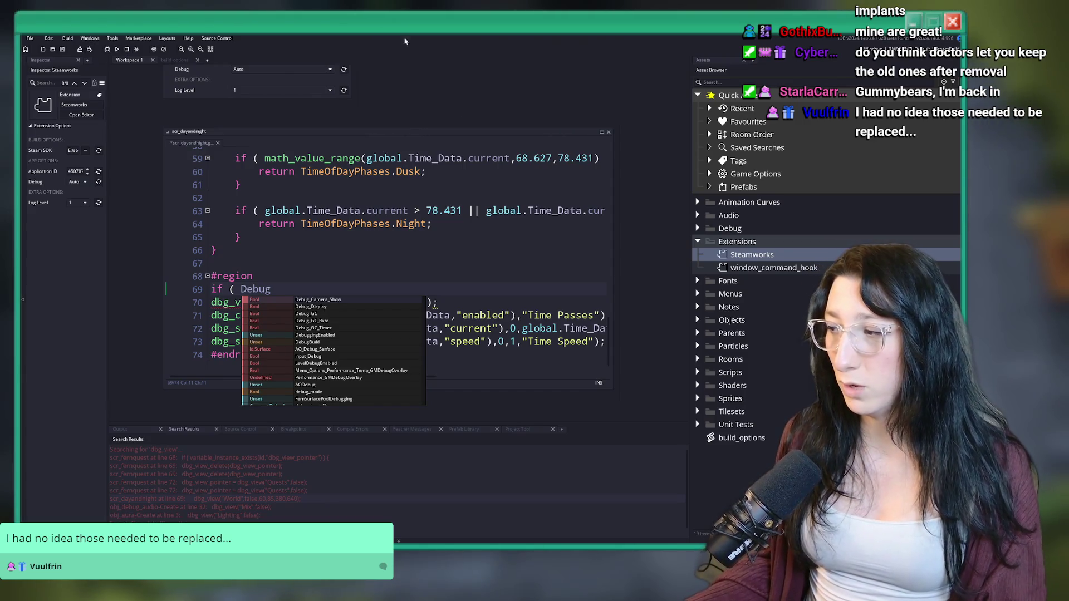
# Wrap the World debug view lines in an if ( DebuggingEnabled ) { } block and indent them
pyautogui.write('g')
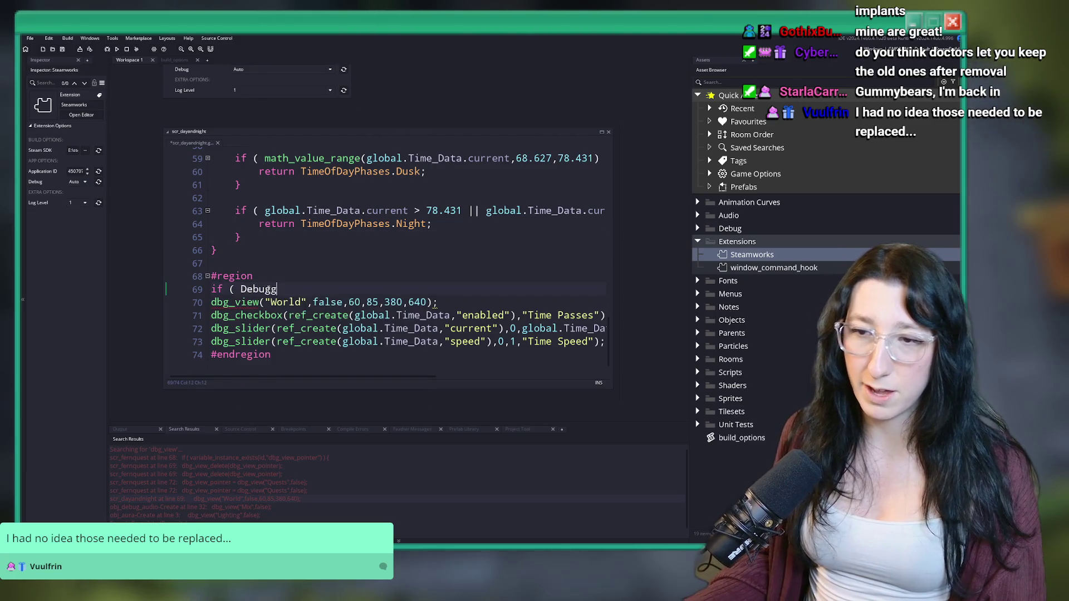
pyautogui.press('Return')
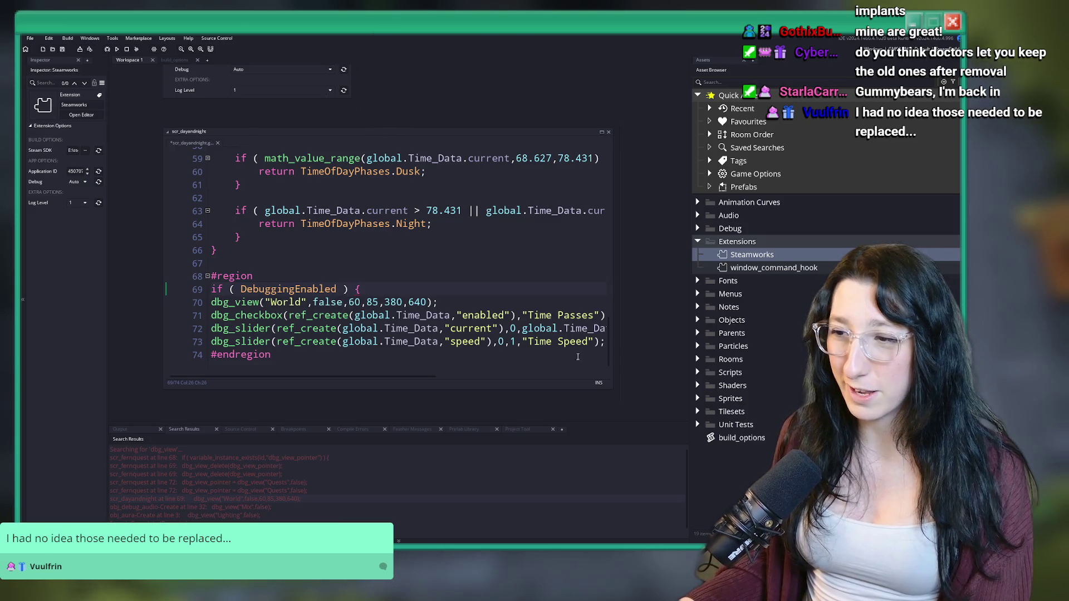
pyautogui.click(604, 341)
pyautogui.hotkey('shift', 'Home')
pyautogui.press('BackSpace')
pyautogui.write('dbg_slider(ref_create(global.Time_Data,"speed"),0,1,"Time Speed");')
pyautogui.click(247, 302)
pyautogui.press('Tab')
# Search the project for dbg_view calls and open the Quests debug view in scr_fernquest
pyautogui.click(301, 302)
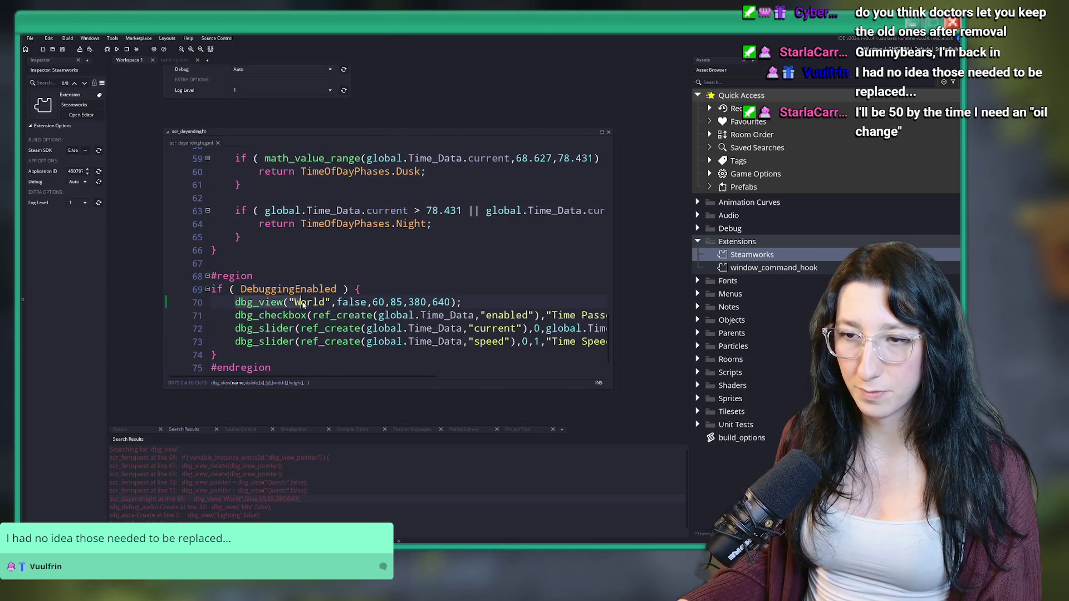
pyautogui.click(289, 302)
pyautogui.hotkey('ctrl', 'shift', 'f')
pyautogui.press('Return')
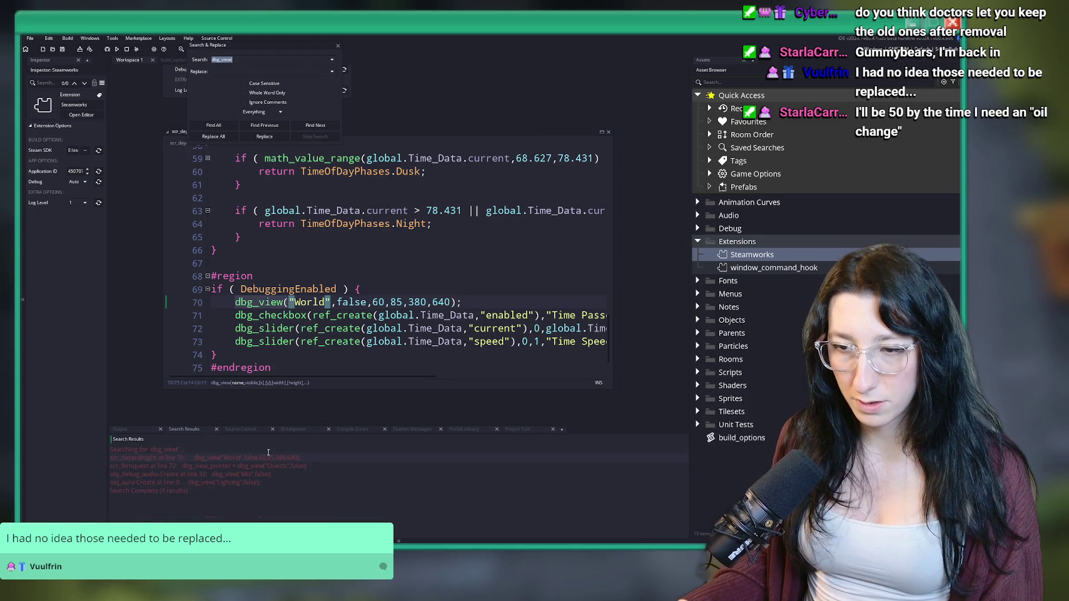
pyautogui.doubleClick(269, 469)
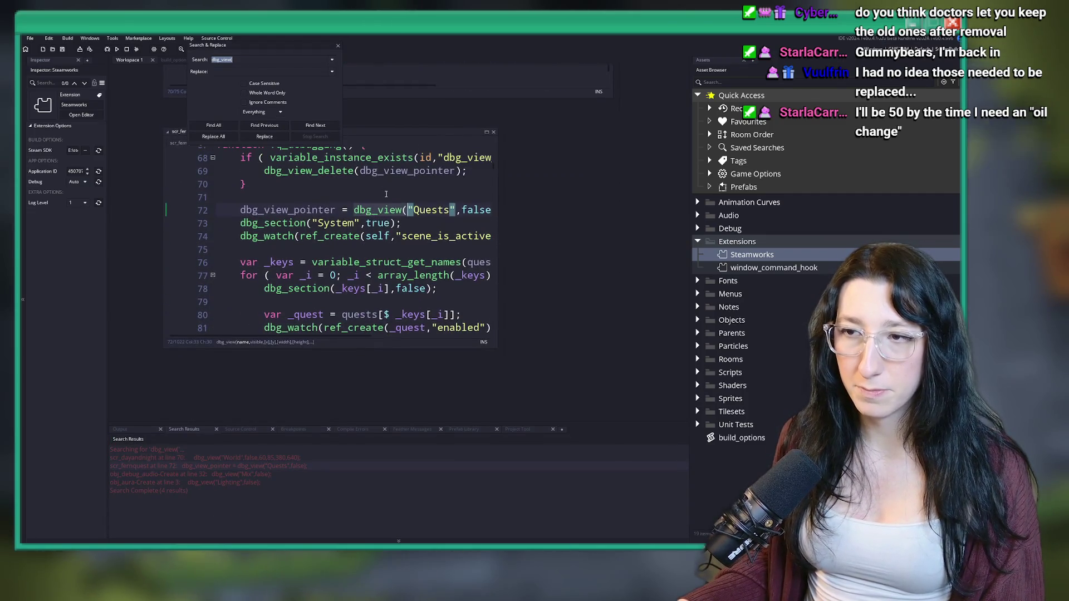
# Widen the code editor and list every place fq_debugging is called
pyautogui.scroll(1, 470, 206)
pyautogui.click(484, 190)
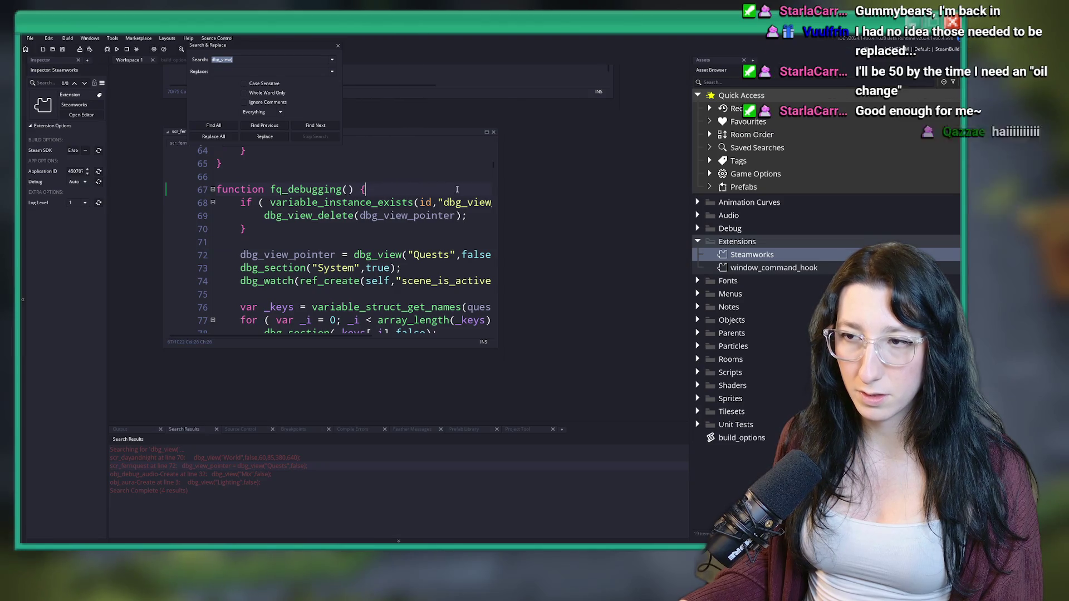
pyautogui.moveTo(497, 209); pyautogui.dragTo(599, 209)
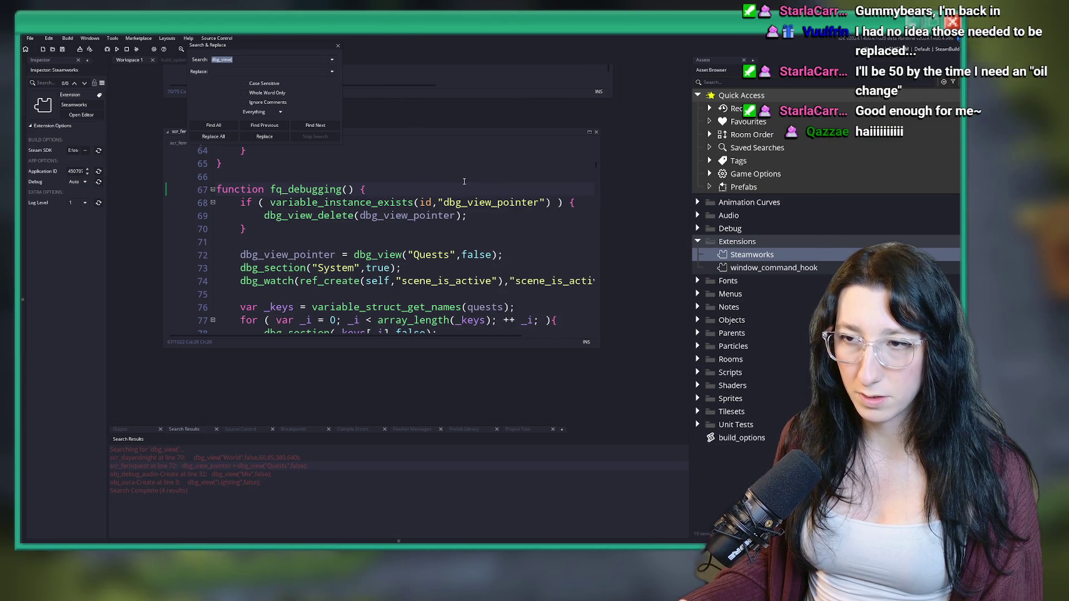
pyautogui.doubleClick(314, 189)
pyautogui.hotkey('ctrl', 'shift', 'f')
pyautogui.press('Return')
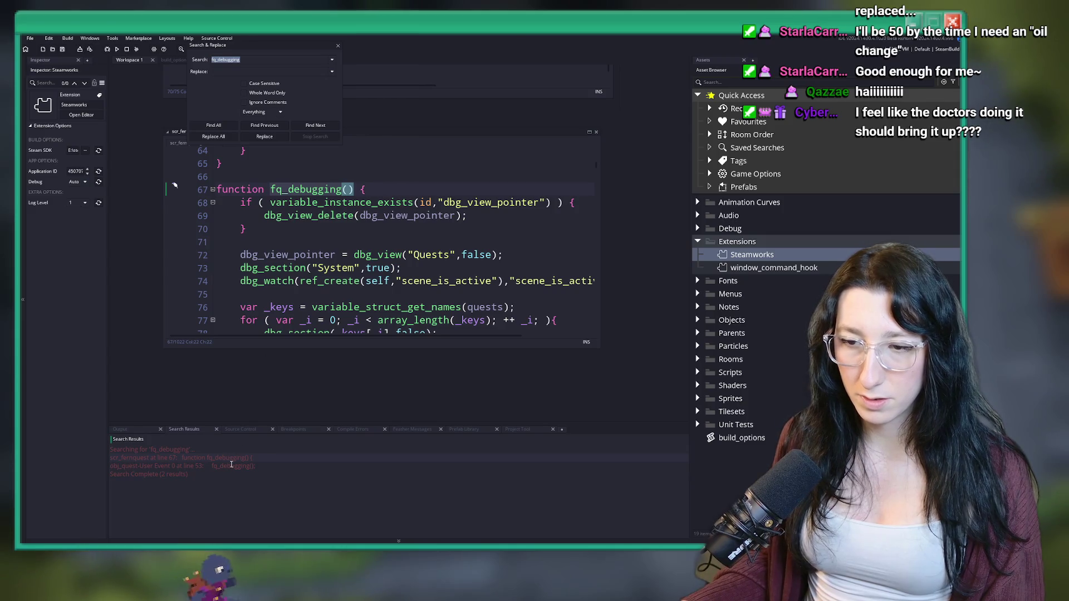
# Make 'if ( !DebuggingEnabled ) { exit; }' the first line of fq_debugging
pyautogui.click(415, 190)
pyautogui.press('Return')
pyautogui.write('if ( !DebuggingEnabled ) { exit;')
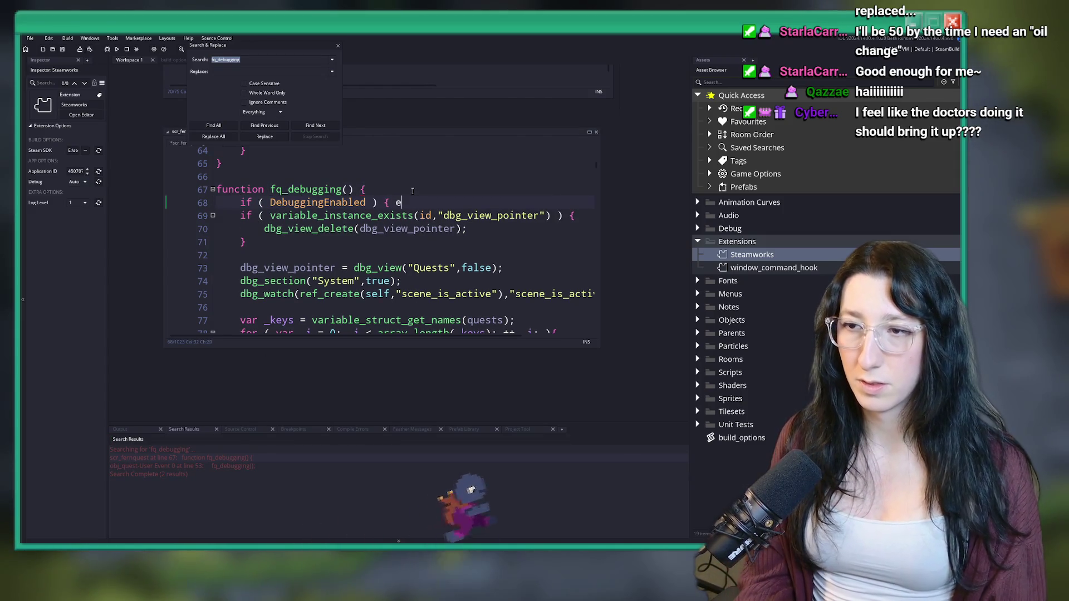
pyautogui.write(' }')
pyautogui.click(271, 203)
pyautogui.write('!')
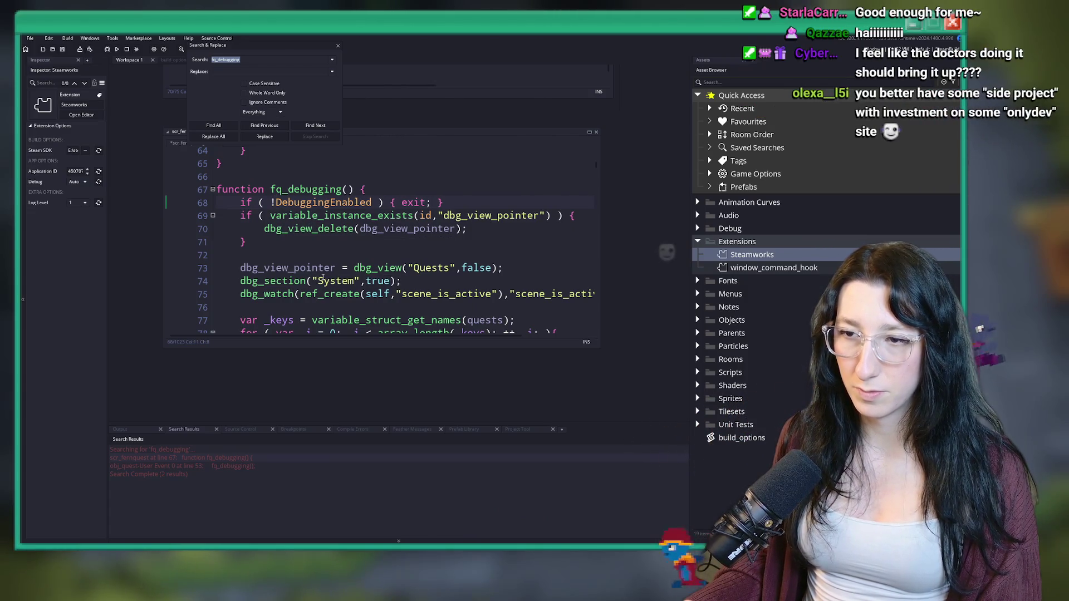
# Search the project for dbg_view calls again from the Quests debug view
pyautogui.click(349, 268)
pyautogui.click(354, 268)
pyautogui.hotkey('ctrl', 'shift', 'f')
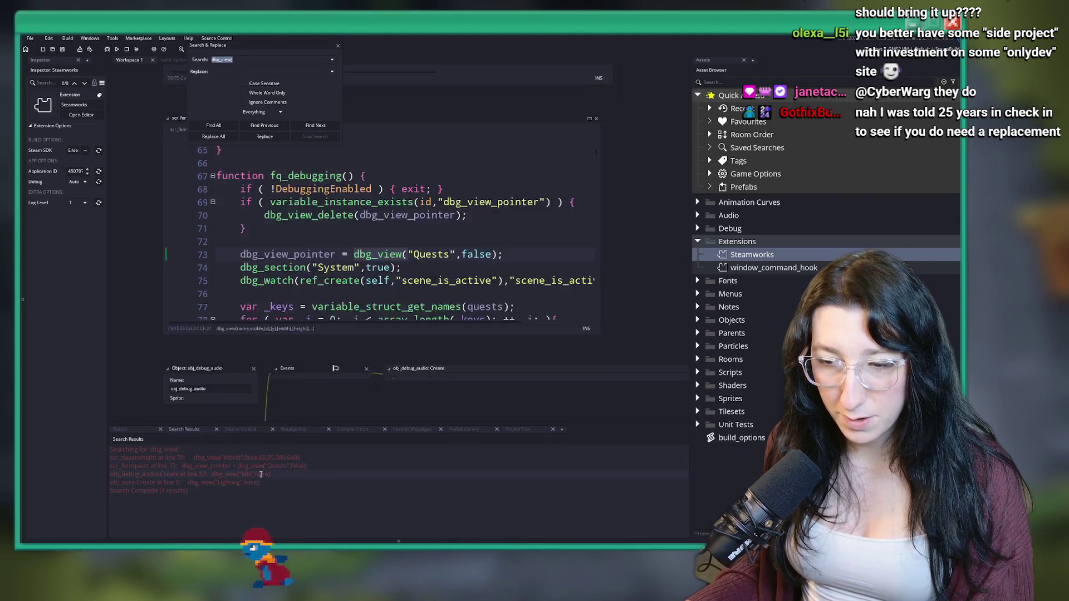
# Check obj_debug_audio's Create event code, then jump to obj_aura's Lighting debug view
pyautogui.doubleClick(262, 473)
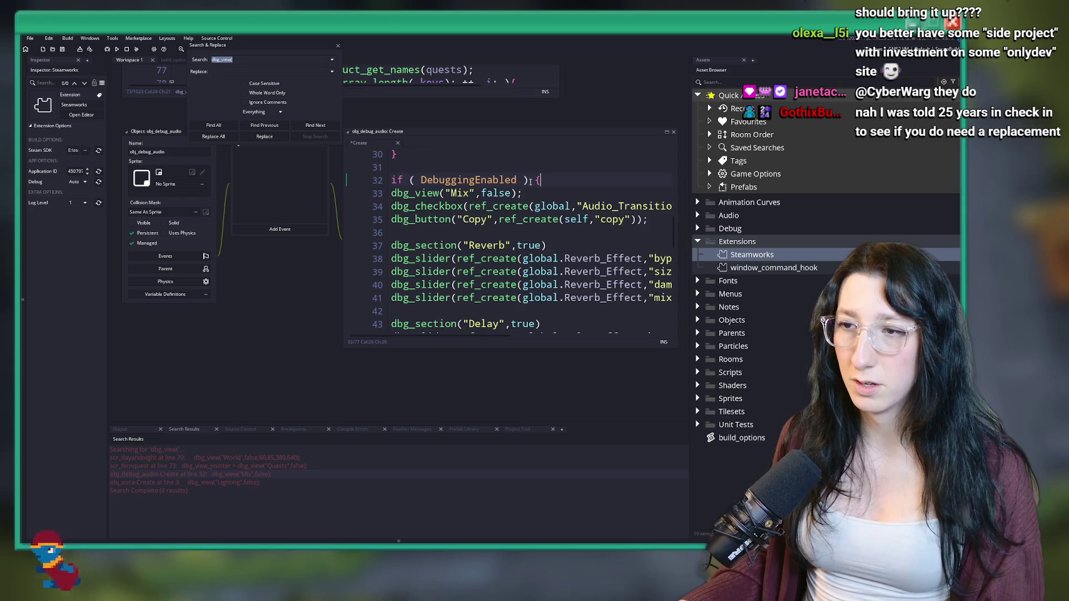
pyautogui.scroll(-10, 556, 234)
pyautogui.click(608, 321)
pyautogui.scroll(13, 557, 234)
pyautogui.click(500, 187)
pyautogui.press('F3')
pyautogui.press('F3')
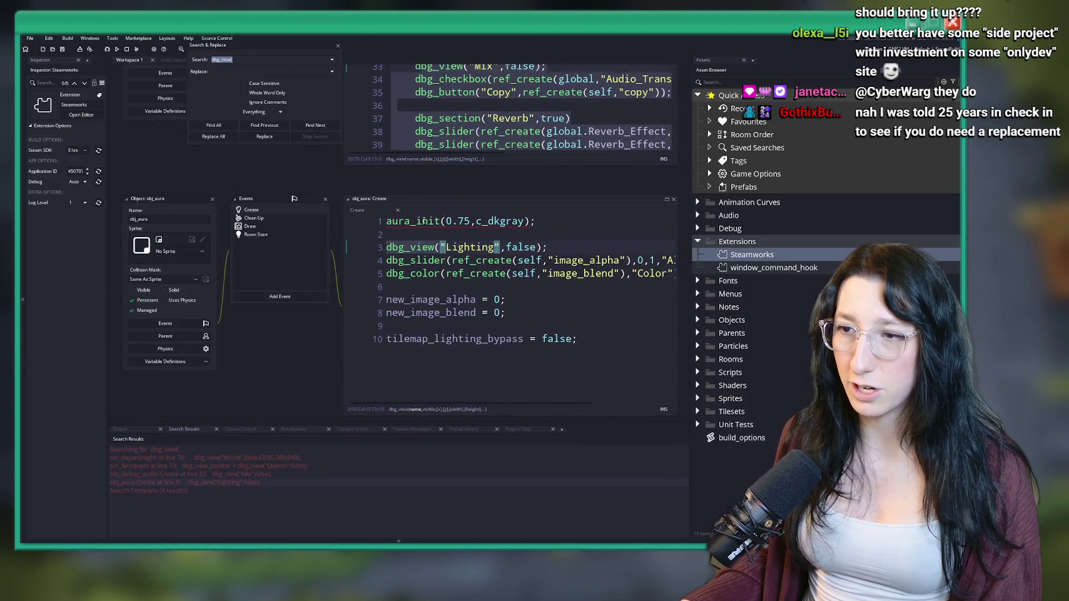
# Wrap obj_aura's three Lighting debug lines in an indented if ( DebuggingEnabled ) { } block
pyautogui.press('Home')
pyautogui.press('Return')
pyautogui.press('Up')
pyautogui.write('if ( DebuggingEnabled ) {')
pyautogui.click(422, 296)
pyautogui.press('Return')
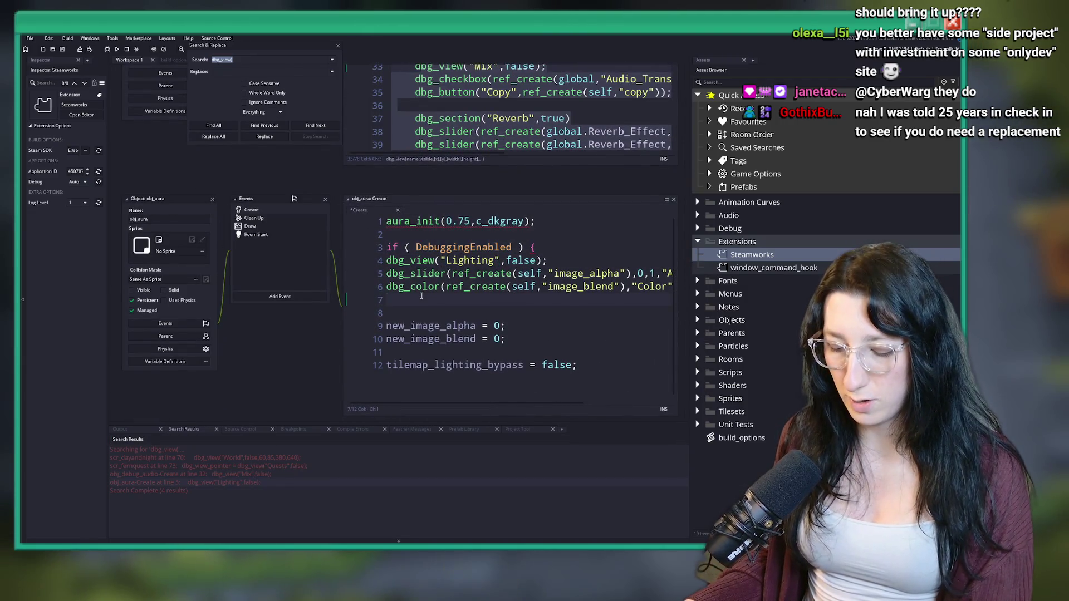
pyautogui.write('}')
pyautogui.moveTo(421, 295); pyautogui.dragTo(421, 260)
pyautogui.press('Tab')
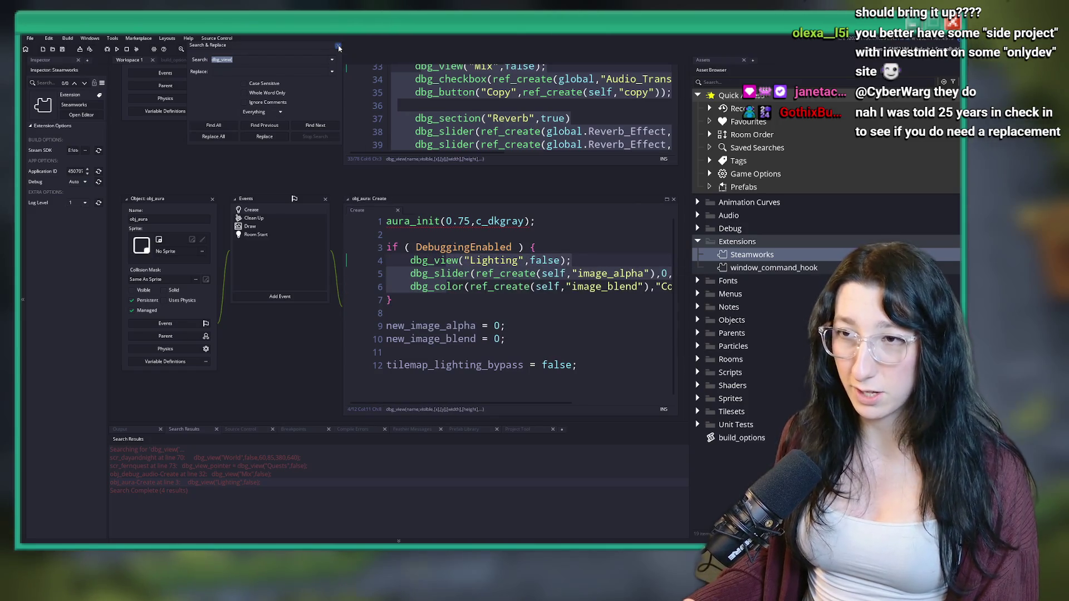
# Close the Search & Replace panel and start creating an executable from the Build menu
pyautogui.click(338, 48)
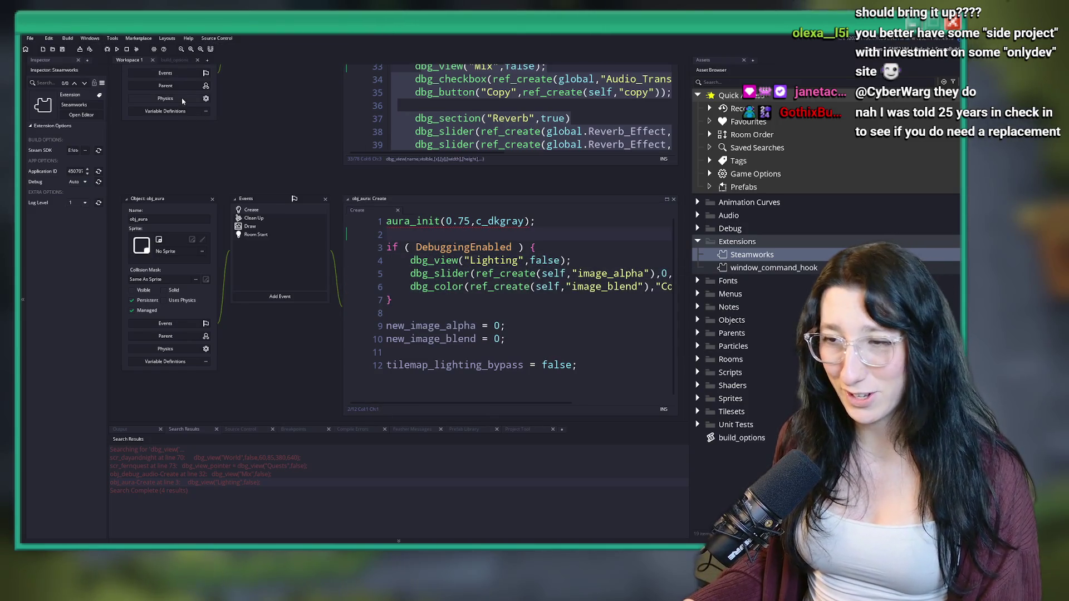
pyautogui.click(67, 38)
pyautogui.click(78, 101)
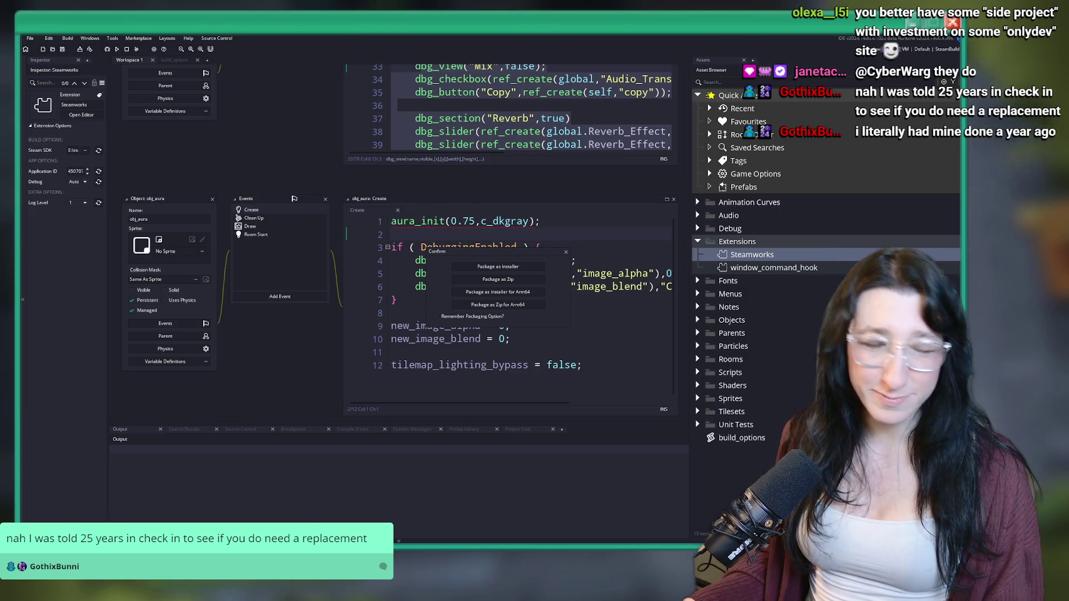
# Package as a zip, saving Bring Me Hope.zip to the Desktop and overwriting the old one
pyautogui.click(498, 279)
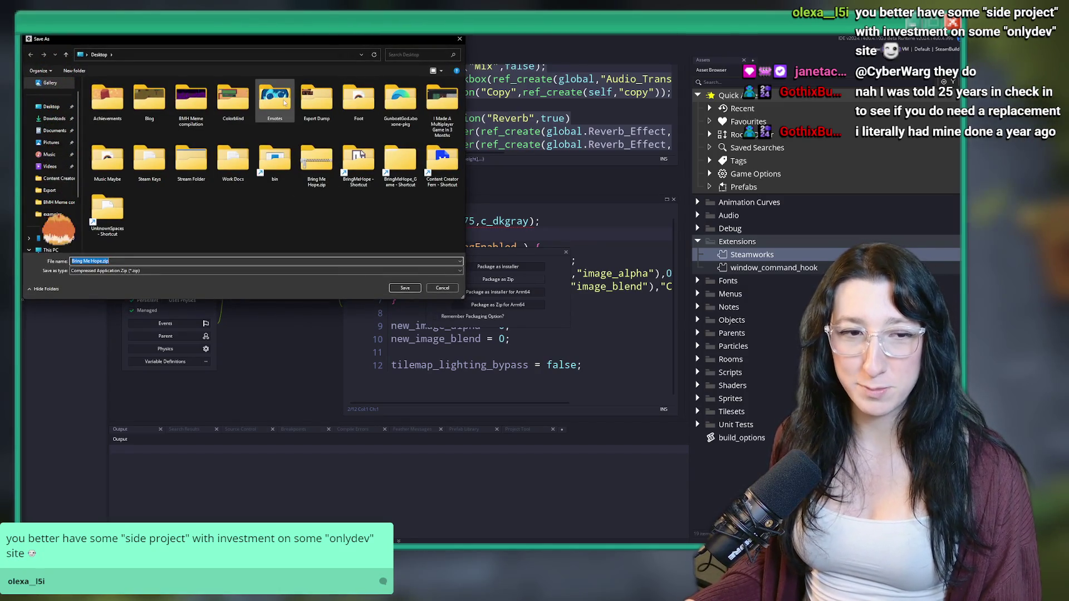
pyautogui.click(381, 262)
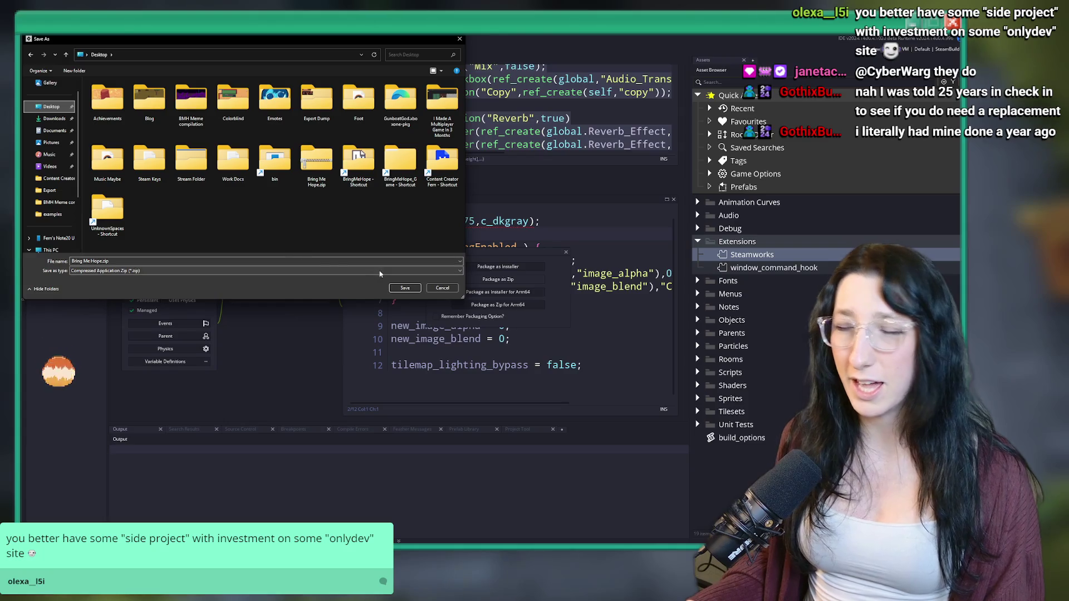
pyautogui.click(405, 288)
pyautogui.click(512, 287)
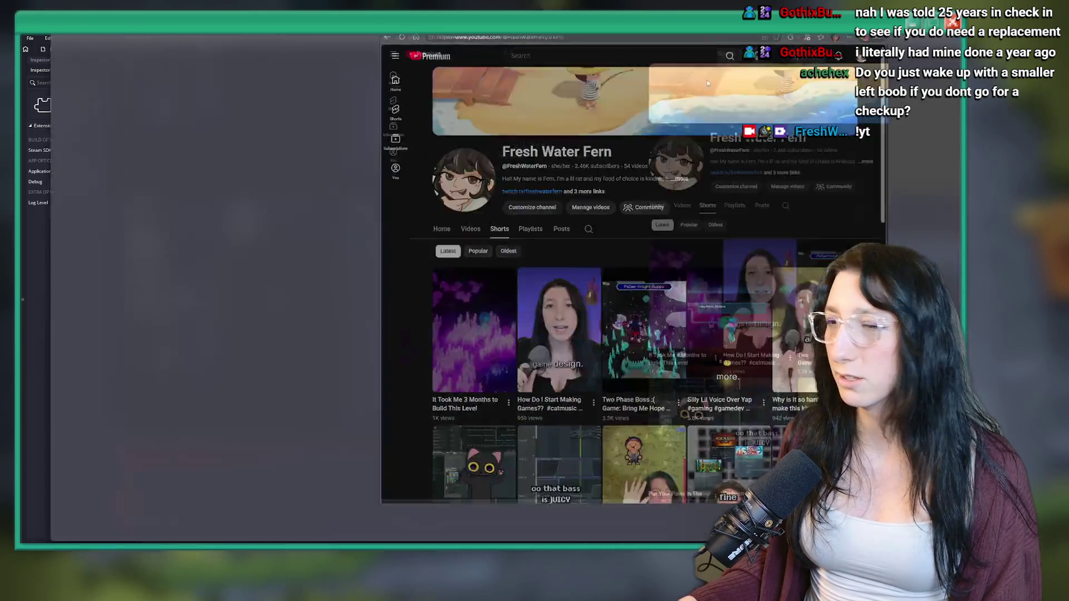
pyautogui.scroll(-2, 640, 258)
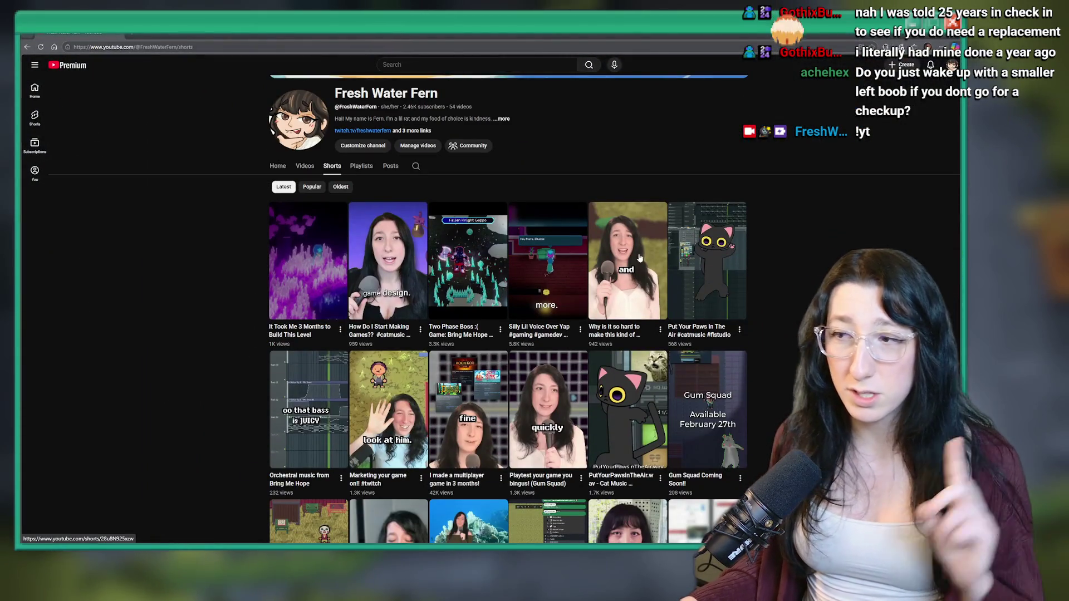
pyautogui.click(367, 249)
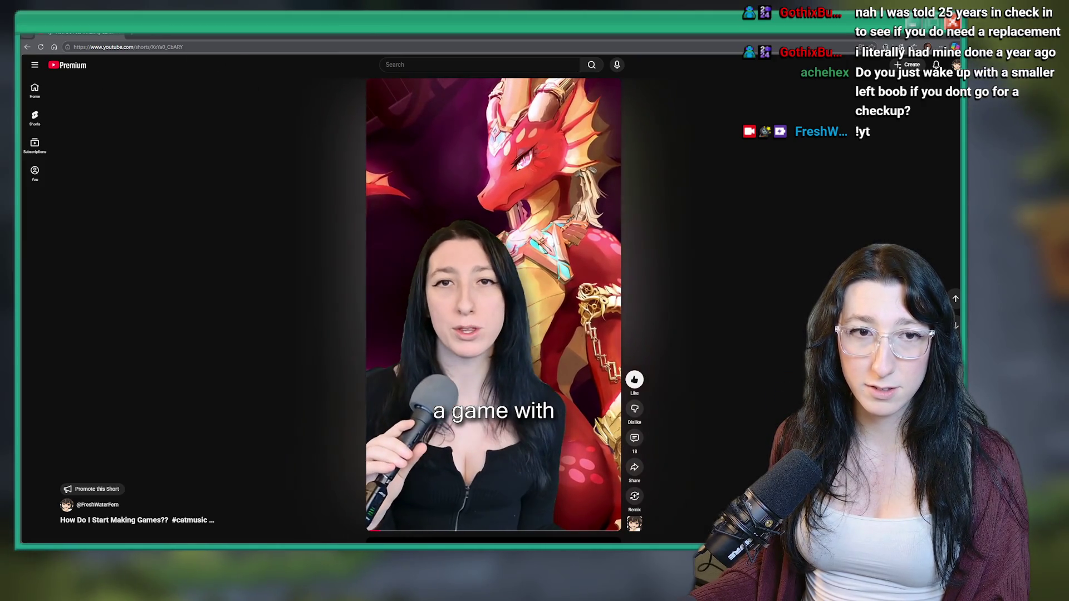
pyautogui.hotkey('alt', 'Tab')
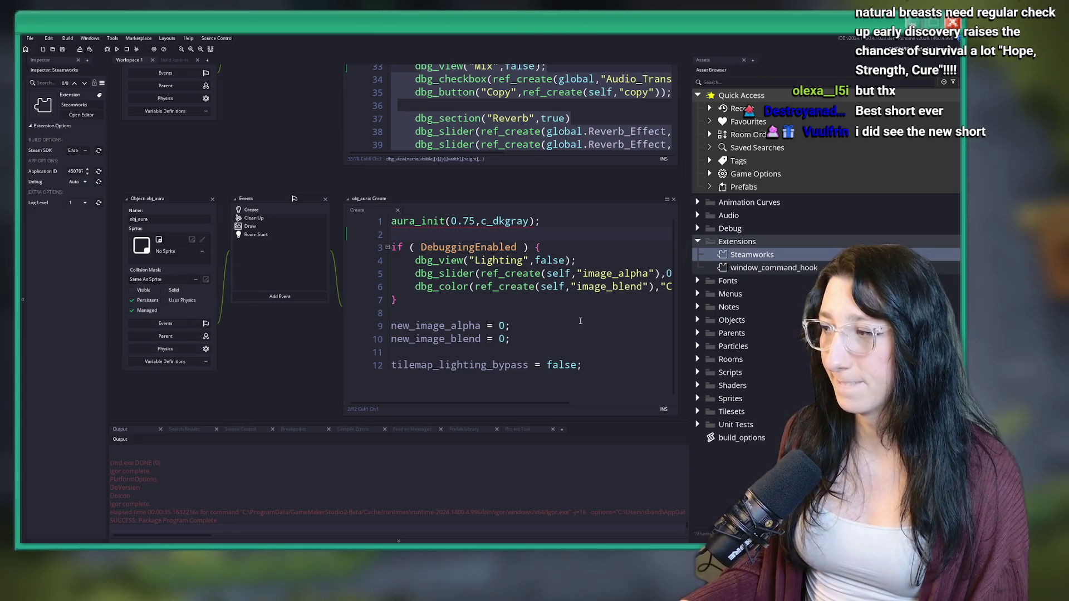
# Switch between the Desktop and Bring Me Hope game folder windows in File Explorer
pyautogui.scroll(3, 475, 190)
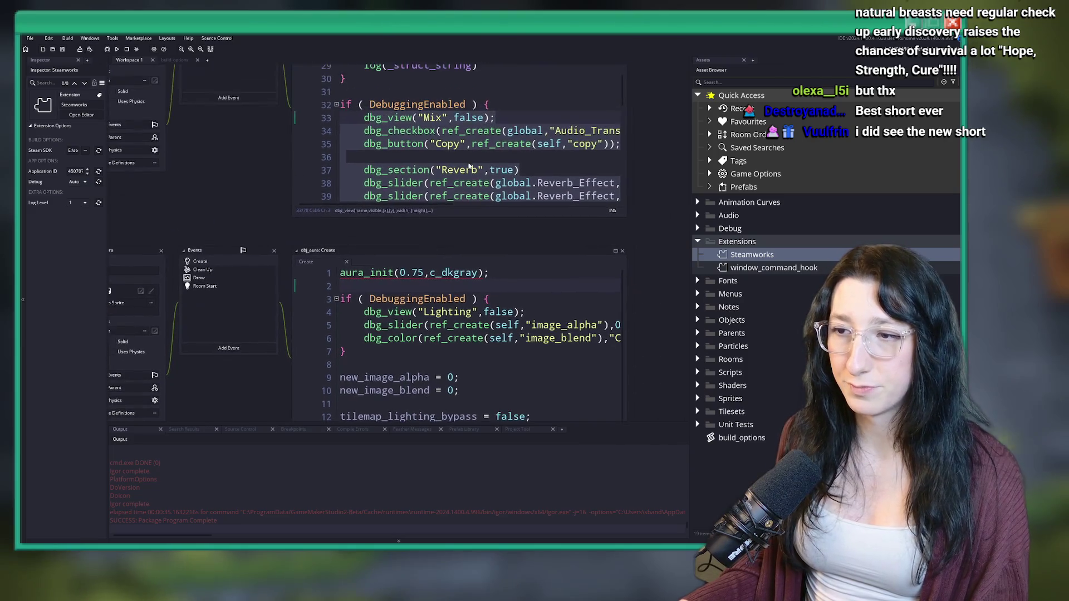
pyautogui.scroll(3, 141, 390)
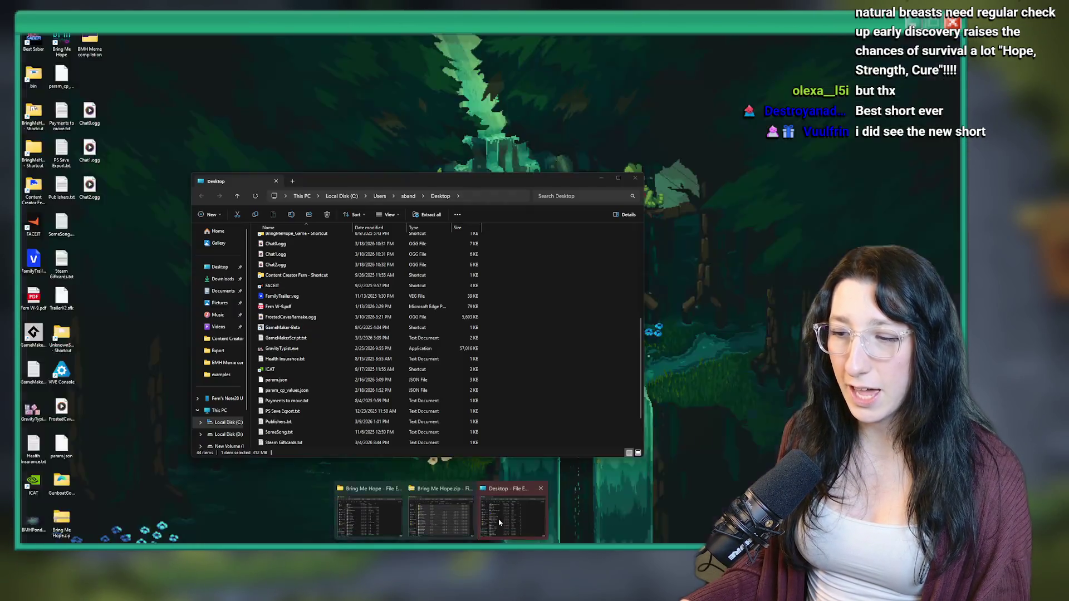
pyautogui.click(369, 577)
pyautogui.moveTo(439, 577)
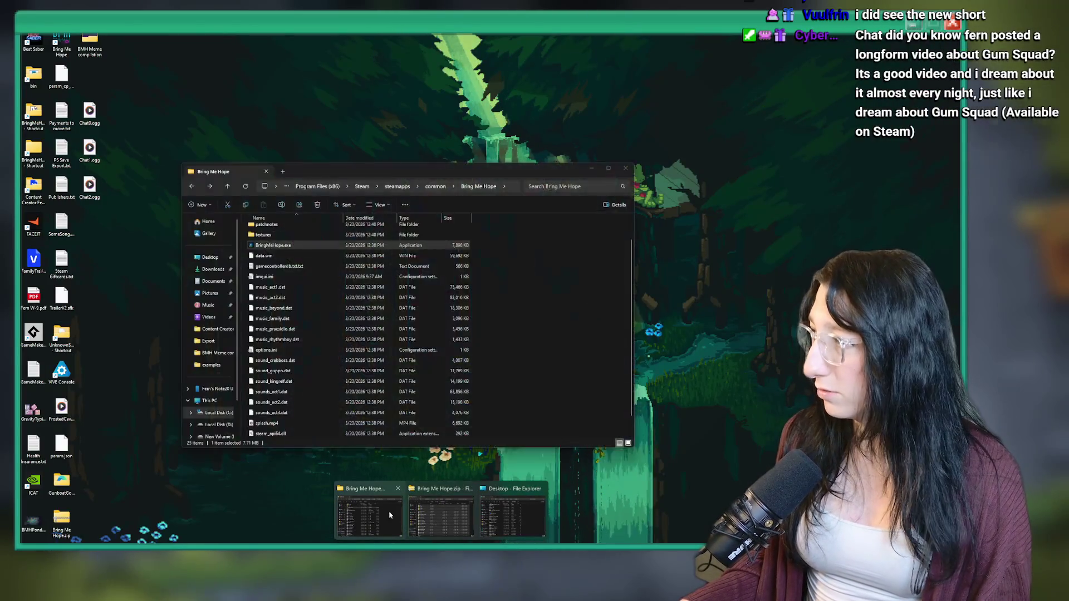
pyautogui.click(398, 517)
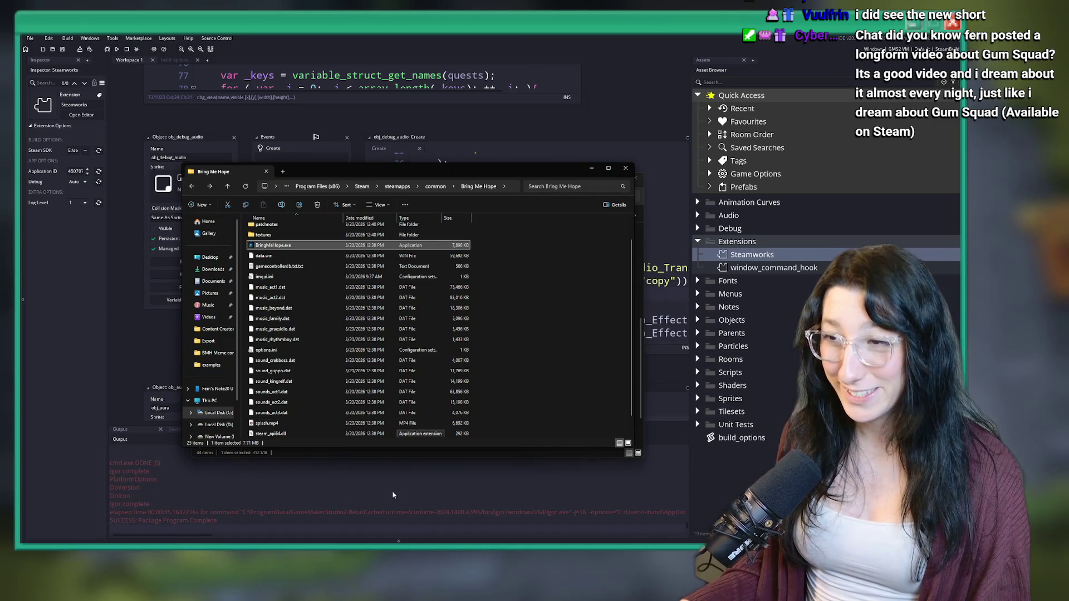
pyautogui.click(476, 509)
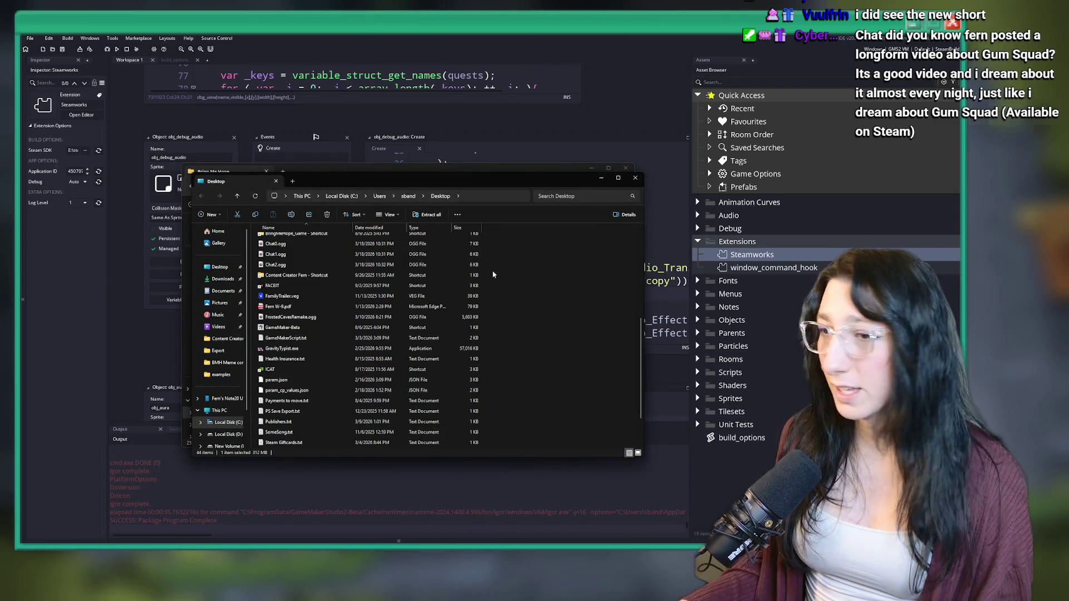
pyautogui.hotkey('alt', 'Tab')
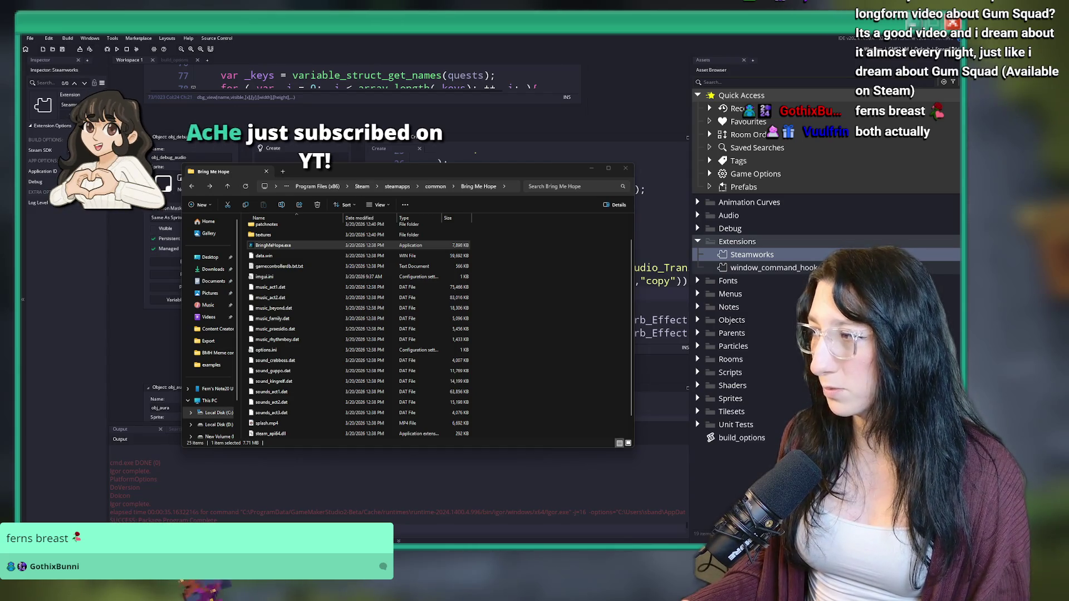
# Paste the build files into the Bring Me Hope folder, replacing existing files, and launch BringMeHope.exe
pyautogui.hotkey('ctrl', 'v')
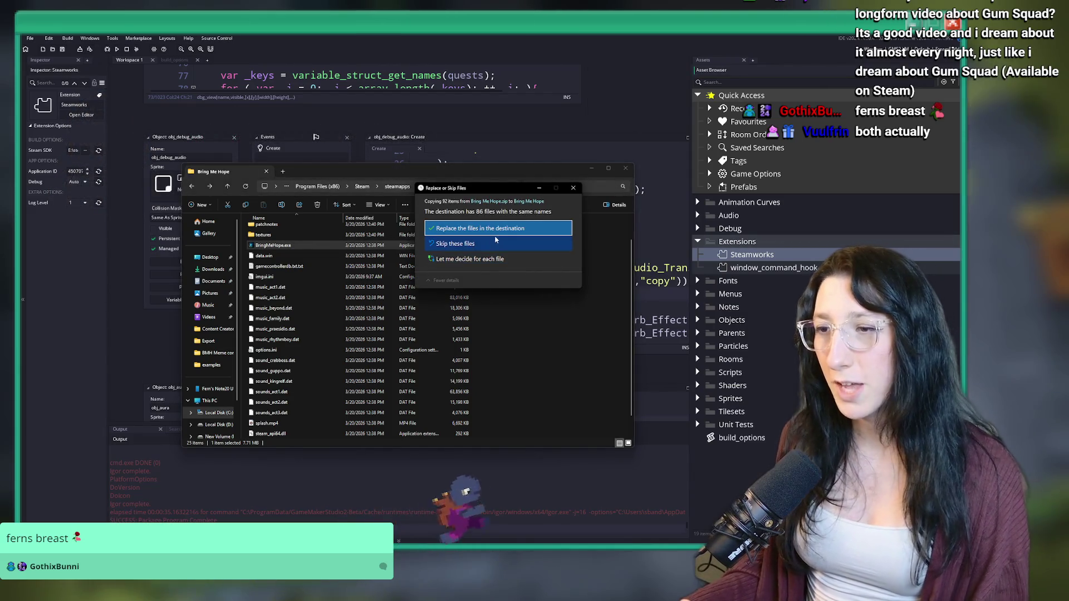
pyautogui.click(498, 226)
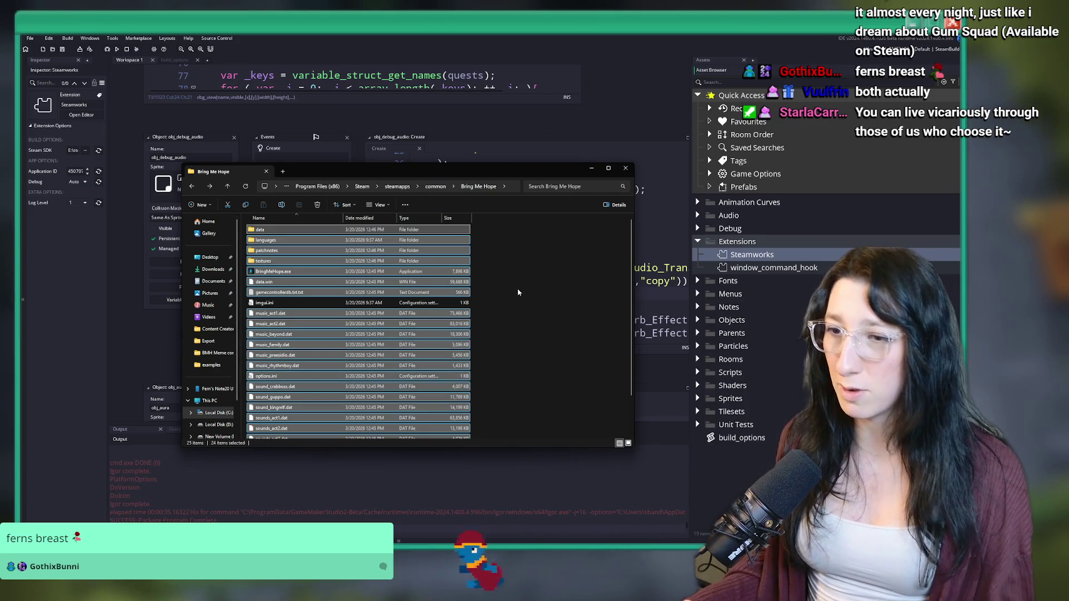
pyautogui.click(368, 271)
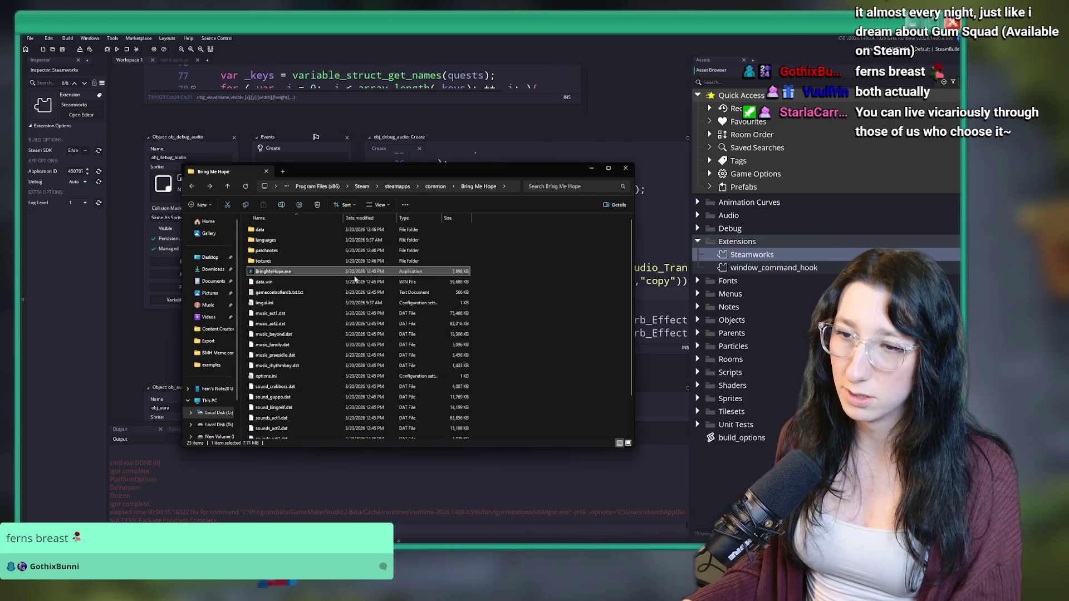
pyautogui.doubleClick(356, 273)
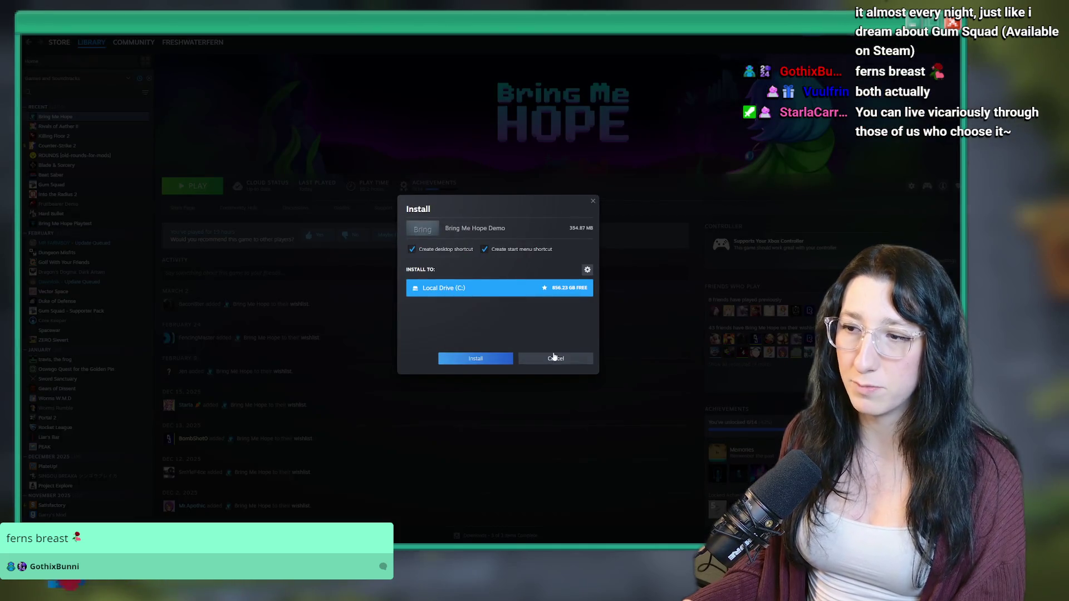
# Cancel the Demo install prompt, press PLAY for Bring Me Hope, and return to GameMaker
pyautogui.click(553, 358)
pyautogui.click(197, 187)
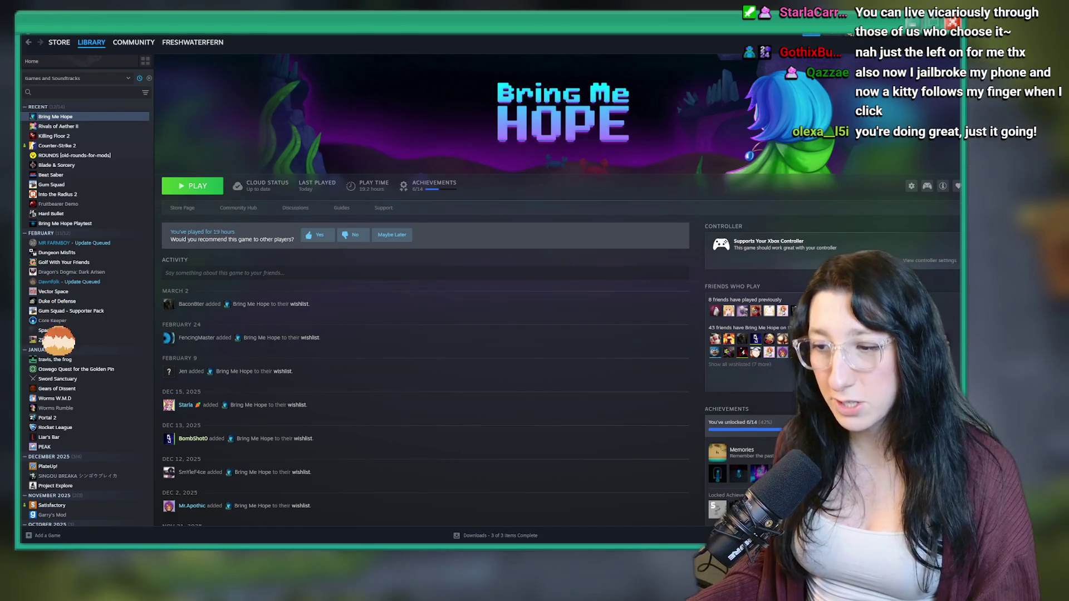
pyautogui.click(556, 509)
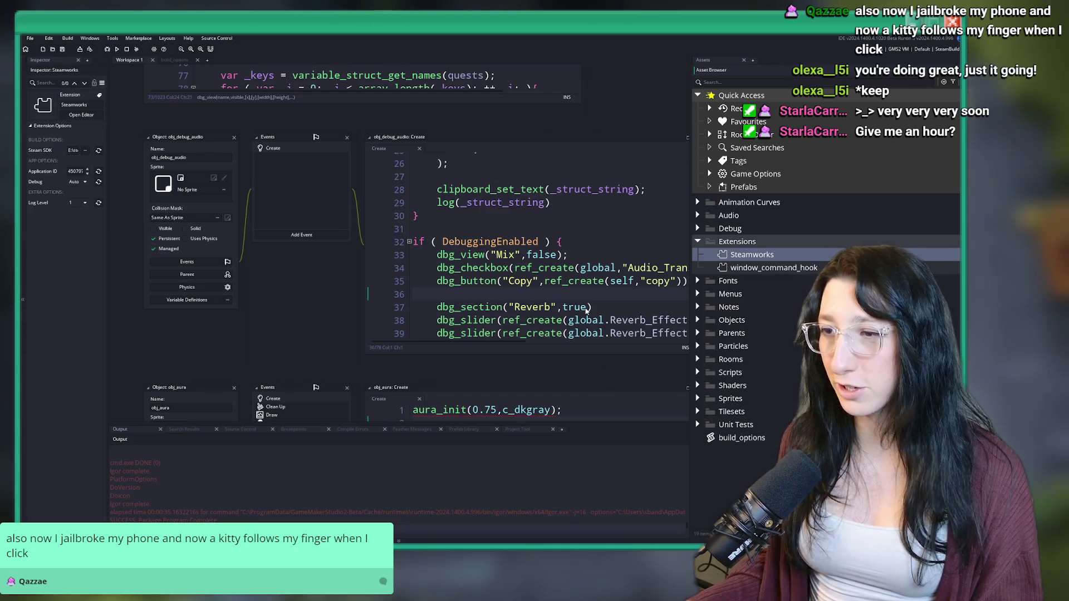
# Open obj_menu_main's Create event code in a full-window editor via the asset search
pyautogui.scroll(-4, 539, 307)
pyautogui.scroll(4, 540, 307)
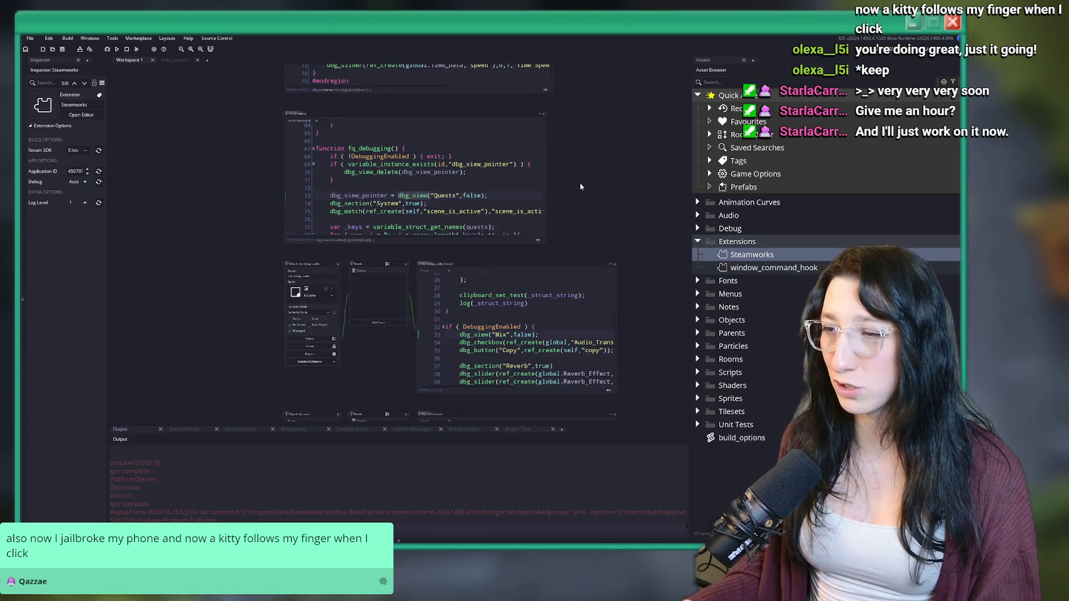
pyautogui.hotkey('ctrl', 't')
pyautogui.write('ob')
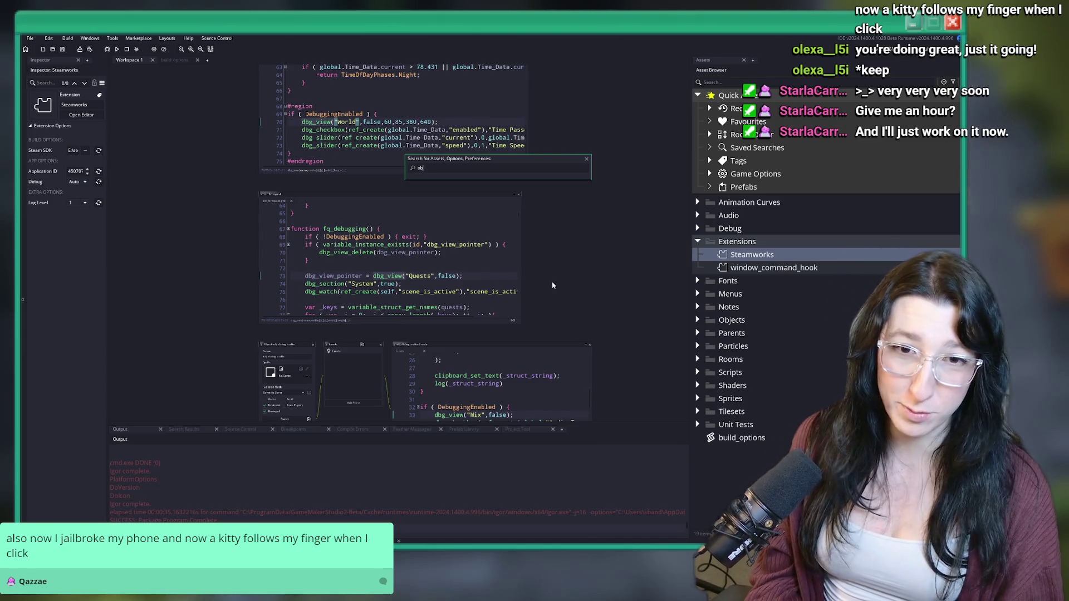
pyautogui.write('j_ma')
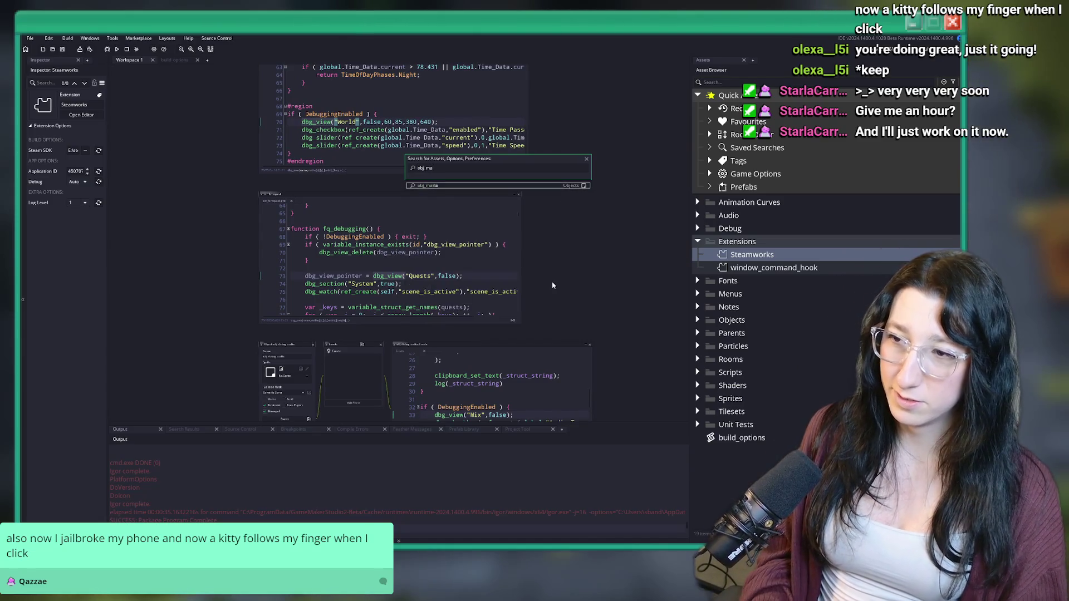
pyautogui.doubleClick(549, 281)
pyautogui.press('BackSpace')
pyautogui.press('BackSpace')
pyautogui.press('BackSpace')
pyautogui.click(555, 268)
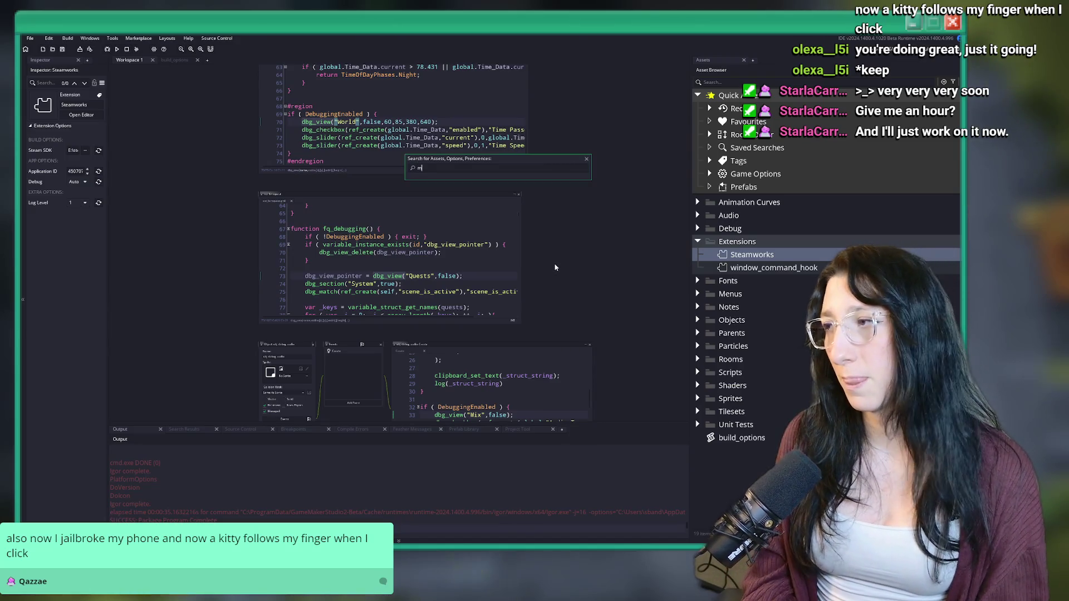
pyautogui.press('Down')
pyautogui.press('Down')
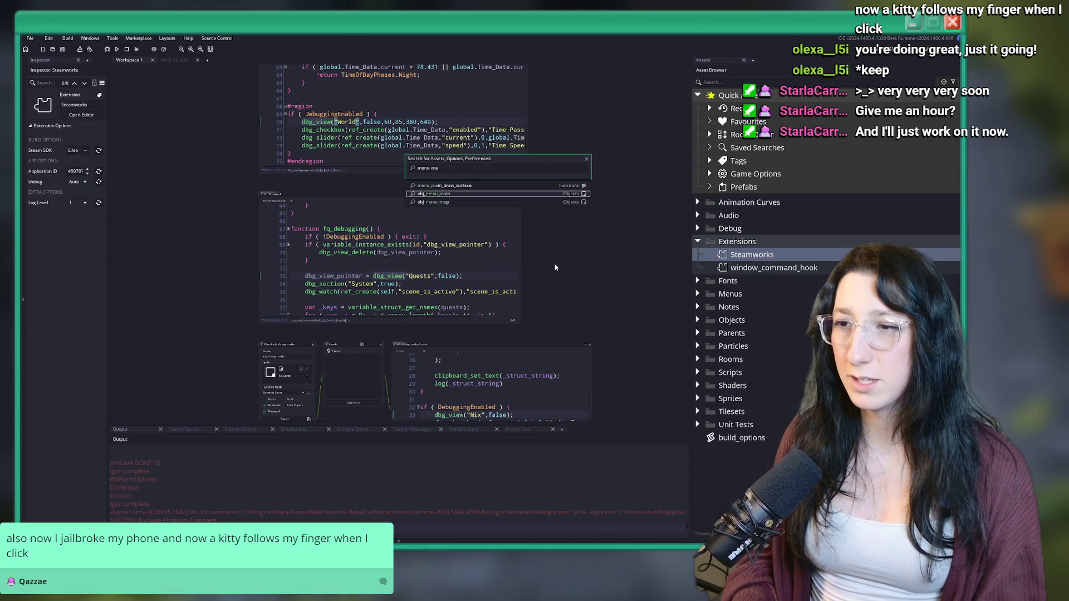
pyautogui.press('Return')
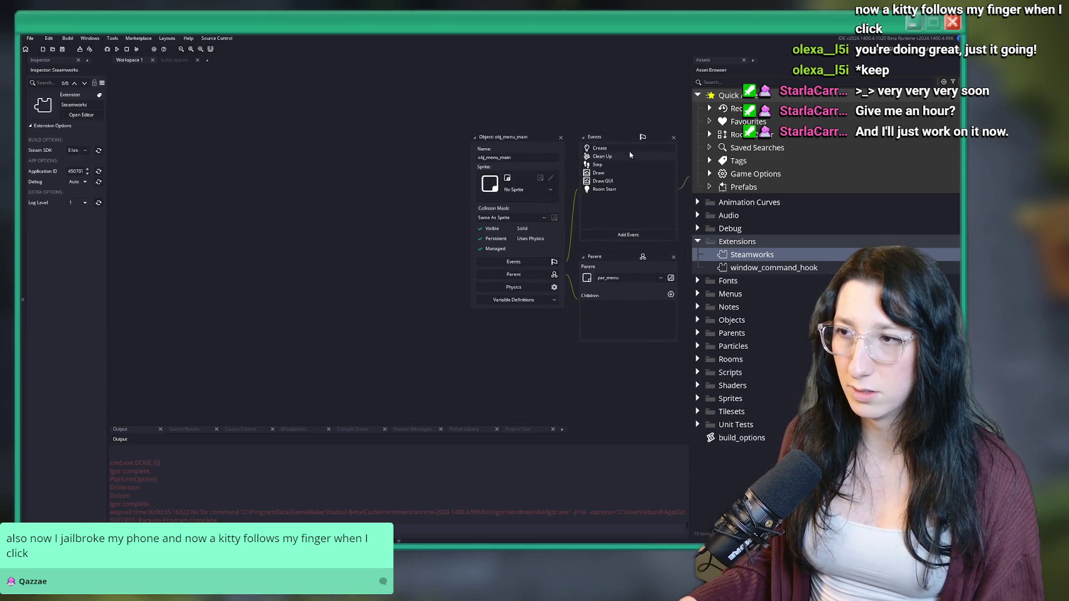
pyautogui.doubleClick(599, 148)
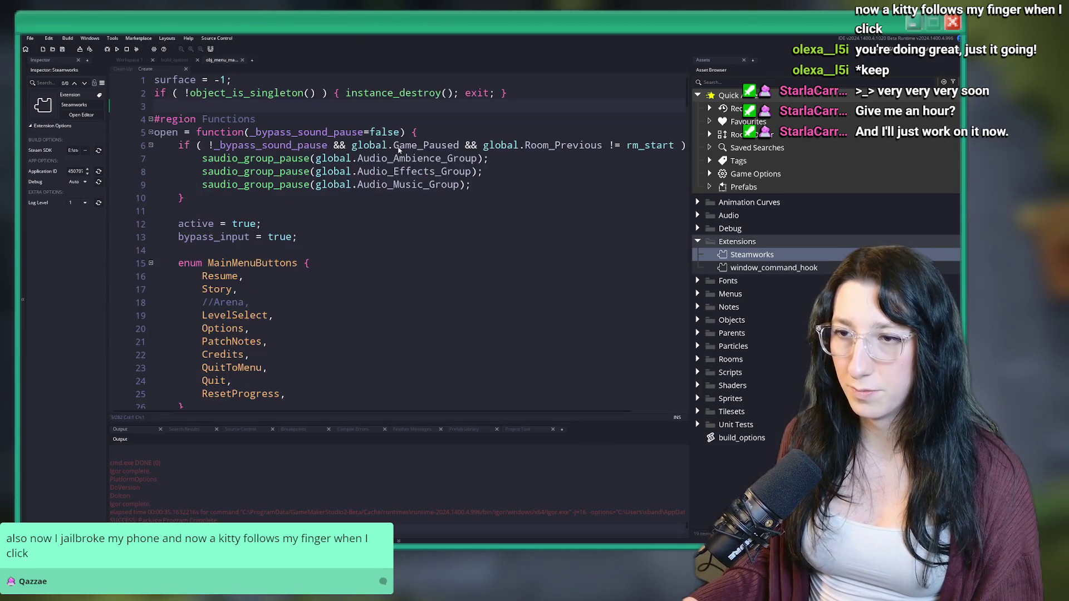
pyautogui.press('F12')
# Wrap the PatchNotes handler's patch notes code in an indented ( DemoBuild ) { } block
pyautogui.scroll(-1, 250, 314)
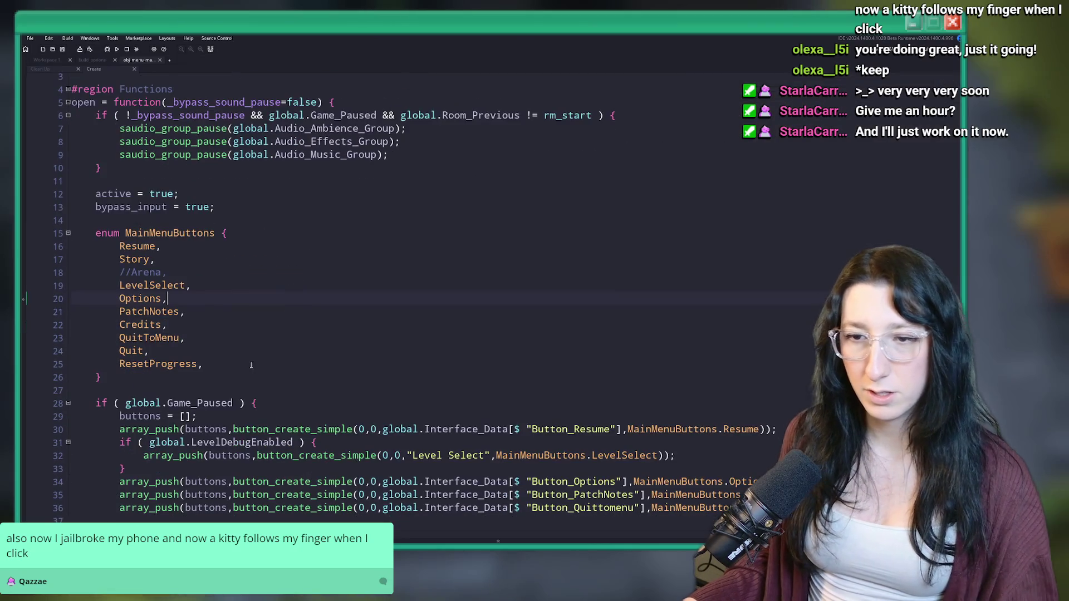
pyautogui.press('Down')
pyautogui.press('Down')
pyautogui.click(249, 314)
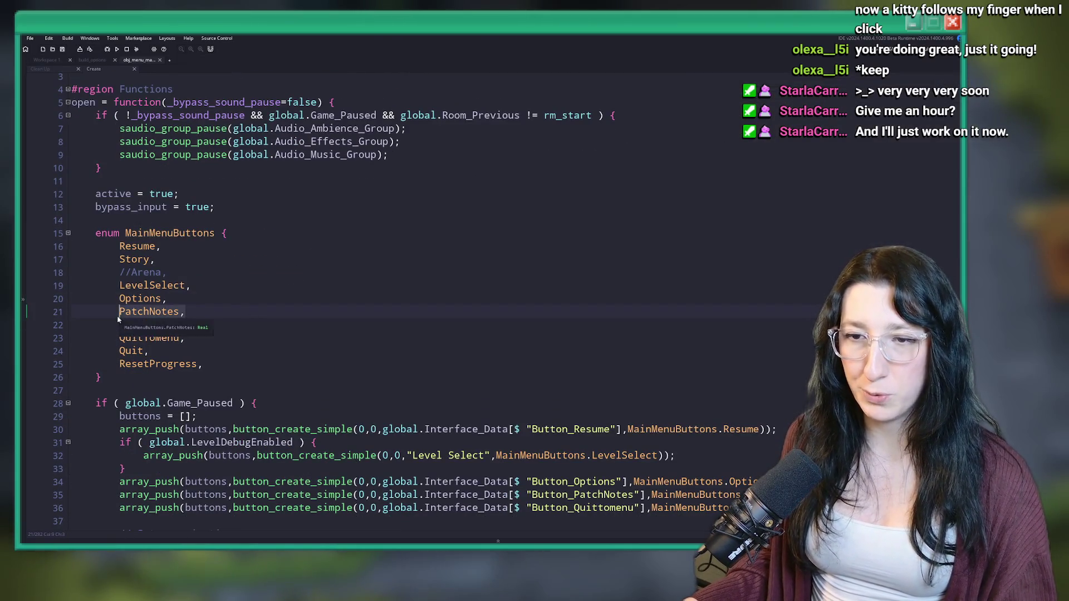
pyautogui.scroll(-5, 265, 322)
pyautogui.scroll(-12, 265, 322)
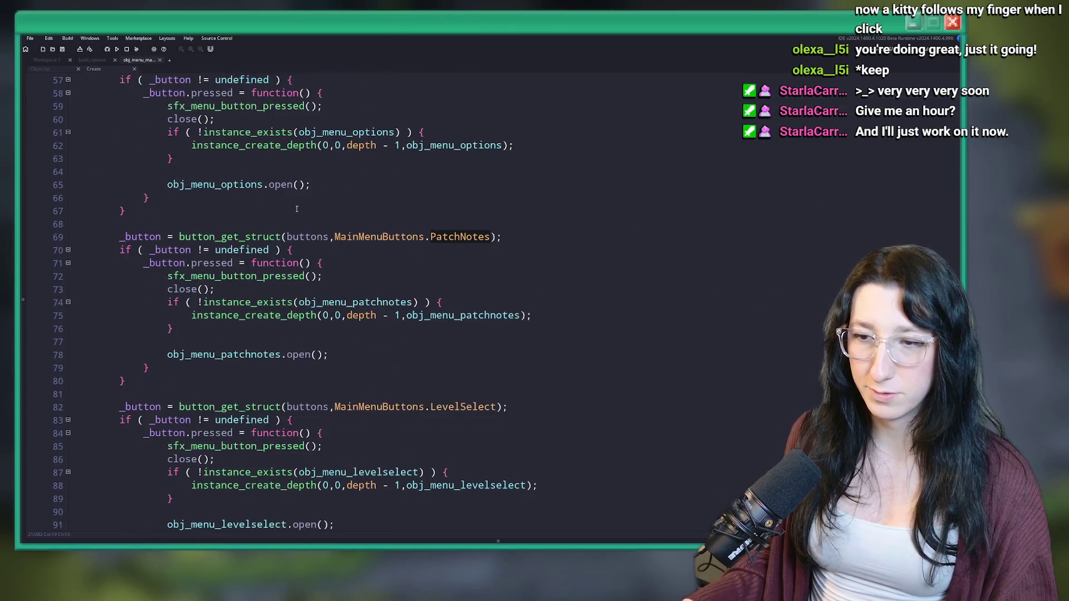
pyautogui.click(365, 264)
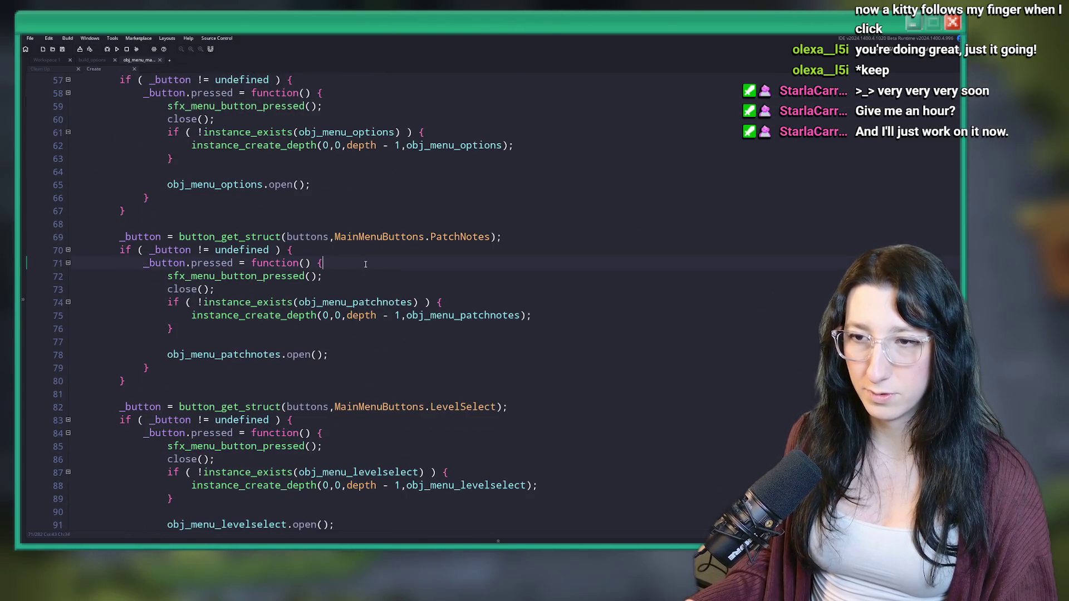
pyautogui.click(355, 286)
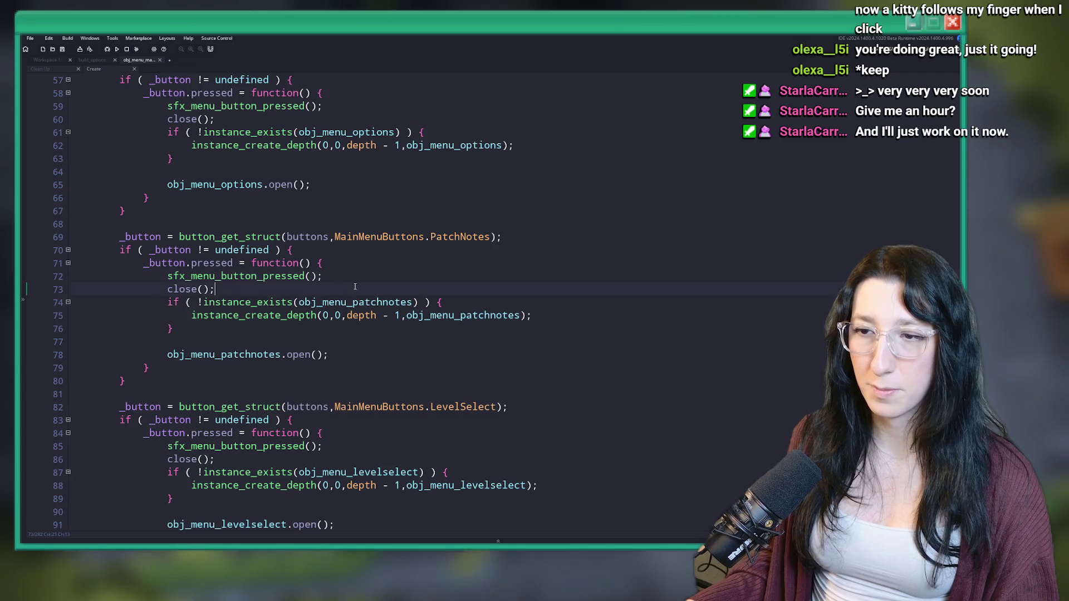
pyautogui.press('Return')
pyautogui.press('Return')
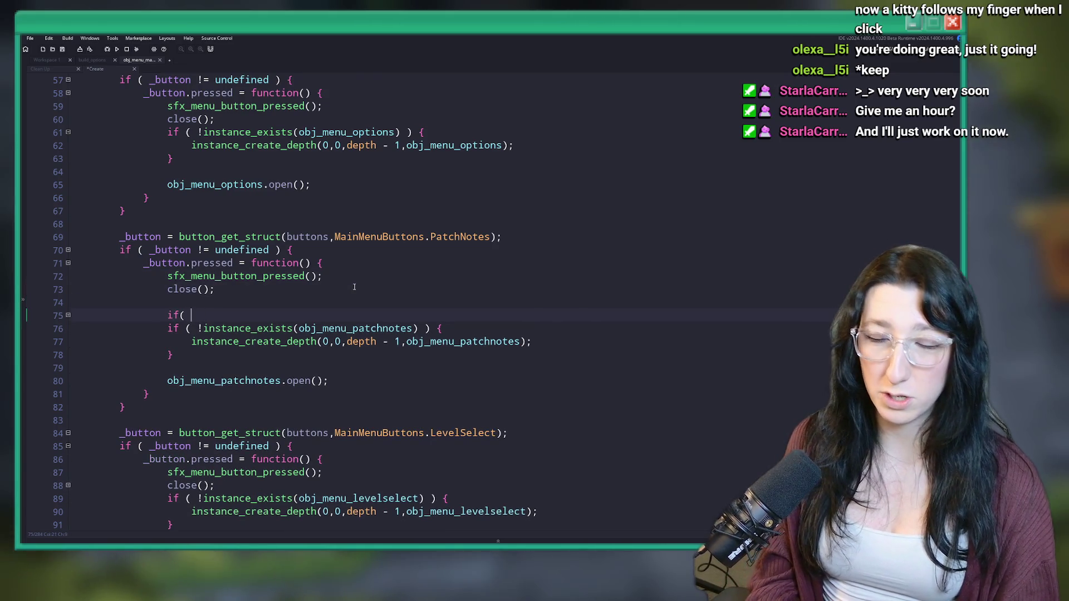
pyautogui.write('( Demo')
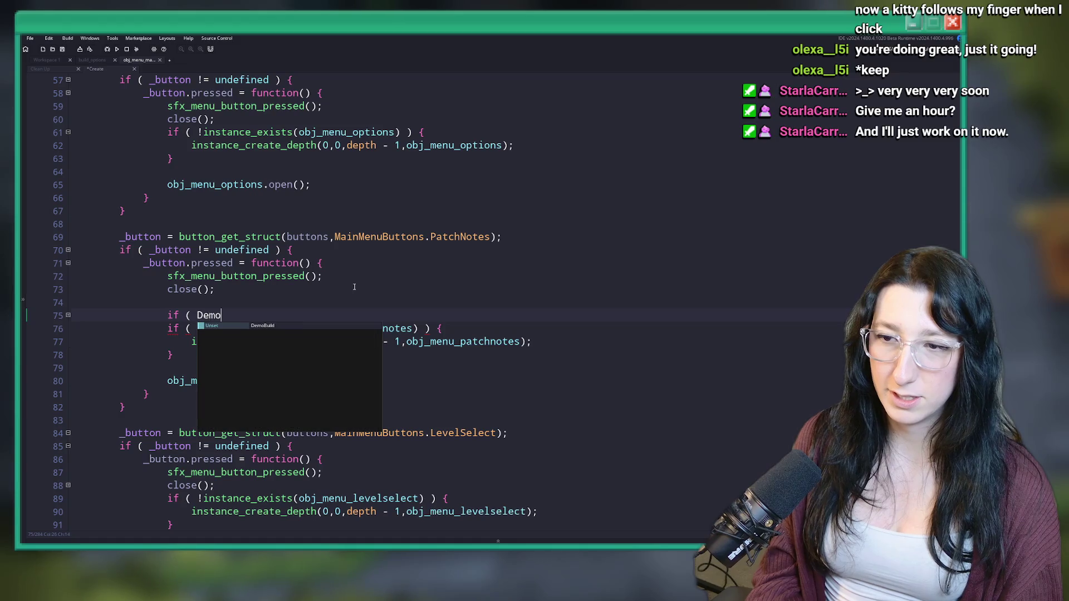
pyautogui.write('Build ) {')
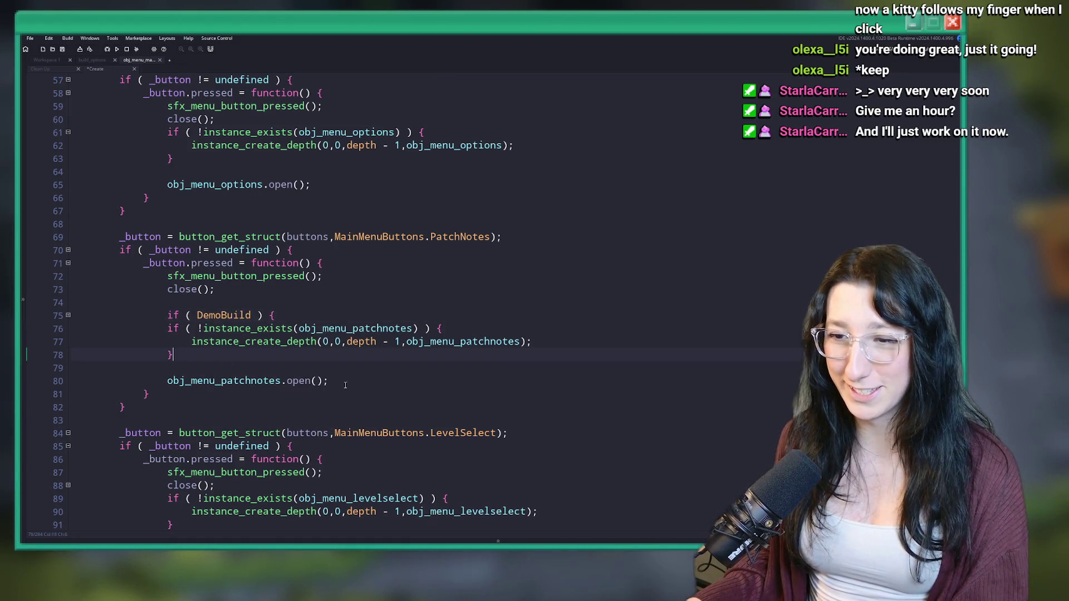
pyautogui.press('Return')
pyautogui.write('}')
pyautogui.moveTo(349, 381); pyautogui.dragTo(322, 329)
pyautogui.press('Tab')
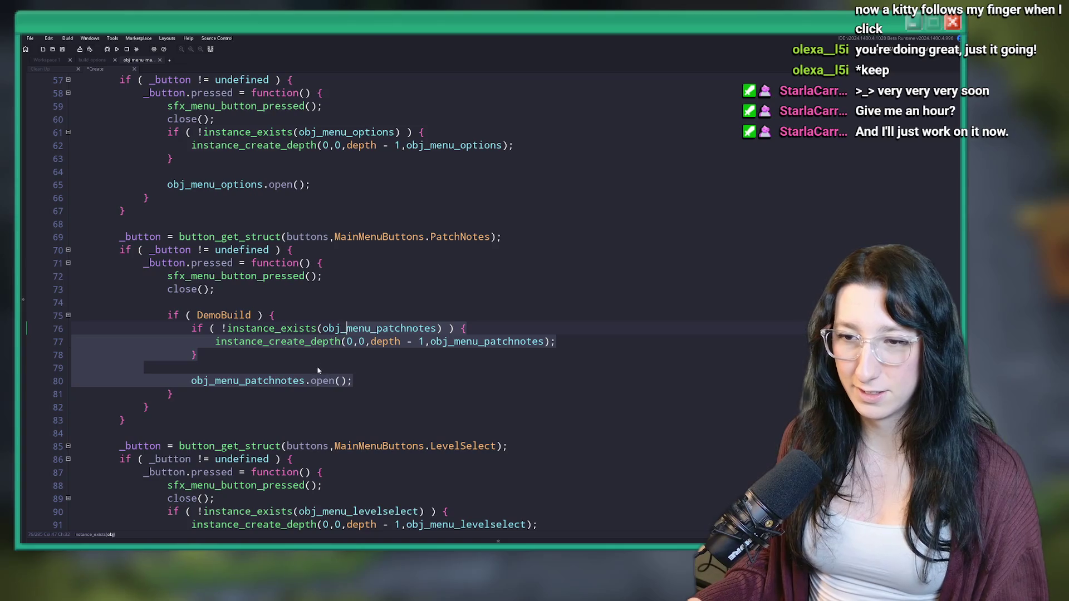
# Add an else { } branch and negate the condition to !DemoBuild
pyautogui.click(269, 394)
pyautogui.write('ekl')
pyautogui.press('BackSpace')
pyautogui.press('BackSpace')
pyautogui.write('lse {')
pyautogui.press('Return')
pyautogui.write('}')
pyautogui.click(197, 315)
pyautogui.write('!')
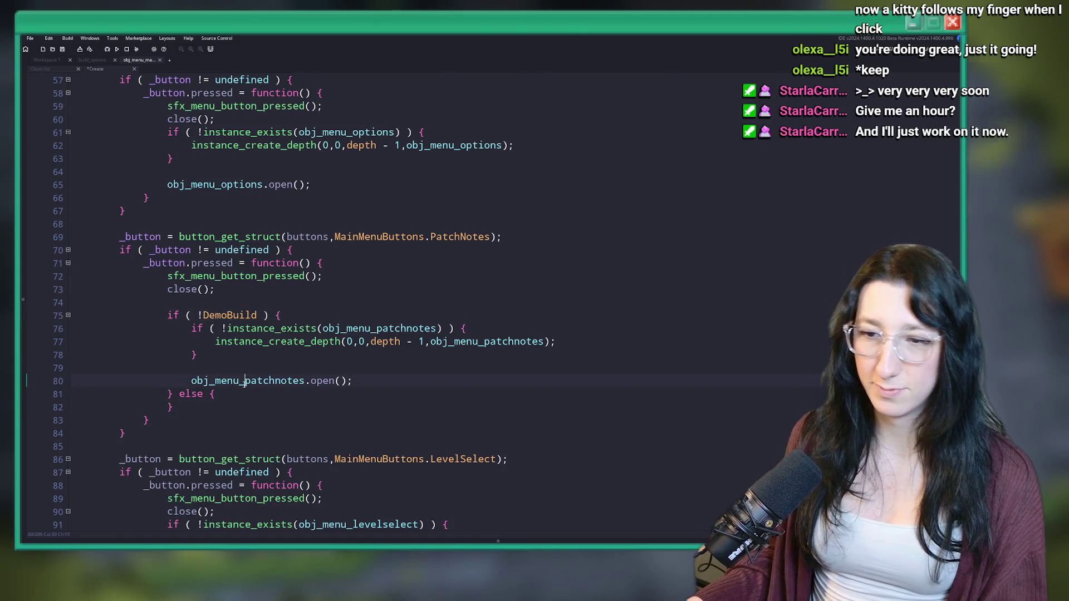
# Put a url_open( call with the Discord invite link inside the else branch
pyautogui.click(244, 394)
pyautogui.press('Return')
pyautogui.write('https://discord.gg/DwnsRYyhpg')
pyautogui.hotkey('shift', 'Home')
pyautogui.hotkey('ctrl', 'x')
pyautogui.write('url_open')
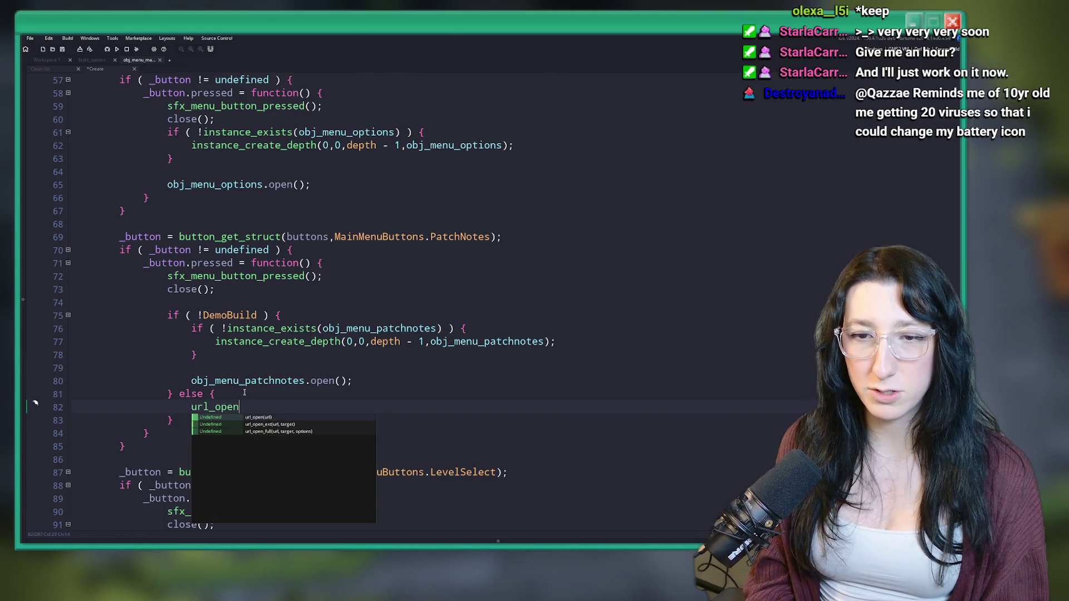
pyautogui.write('(')
pyautogui.hotkey('ctrl', 'v')
pyautogui.scroll(7, 244, 394)
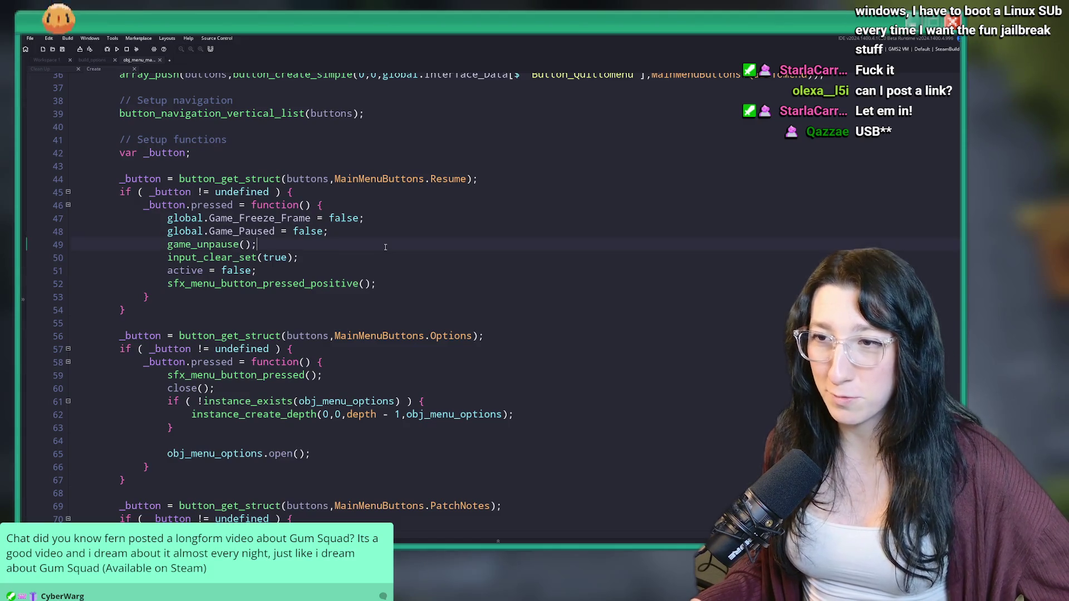
# Review the menu button list code around QuitToMenu and the button navigation setup
pyautogui.scroll(-7, 385, 247)
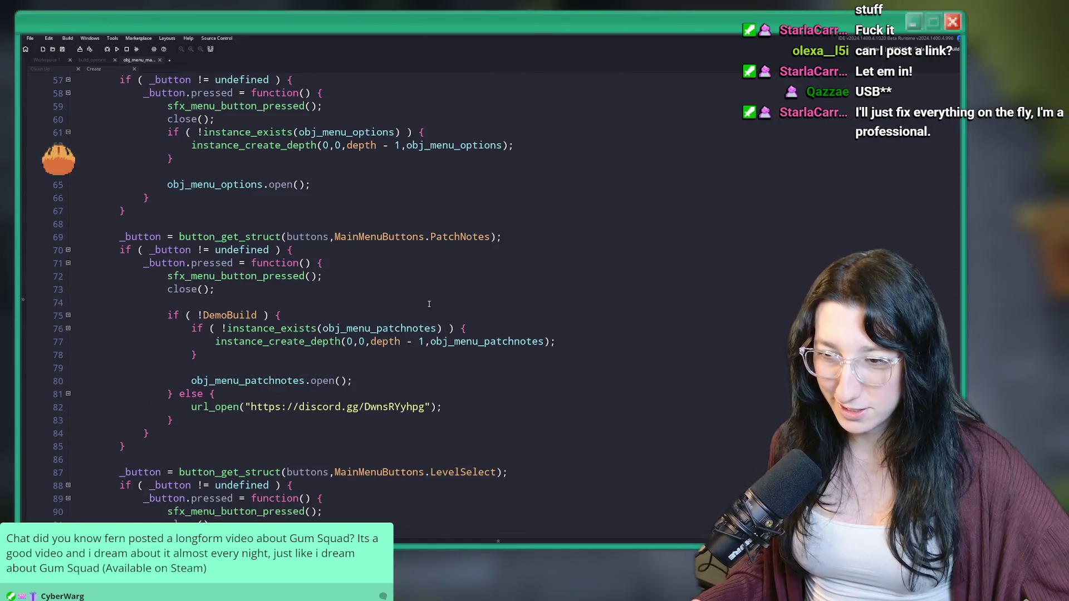
pyautogui.scroll(8, 429, 303)
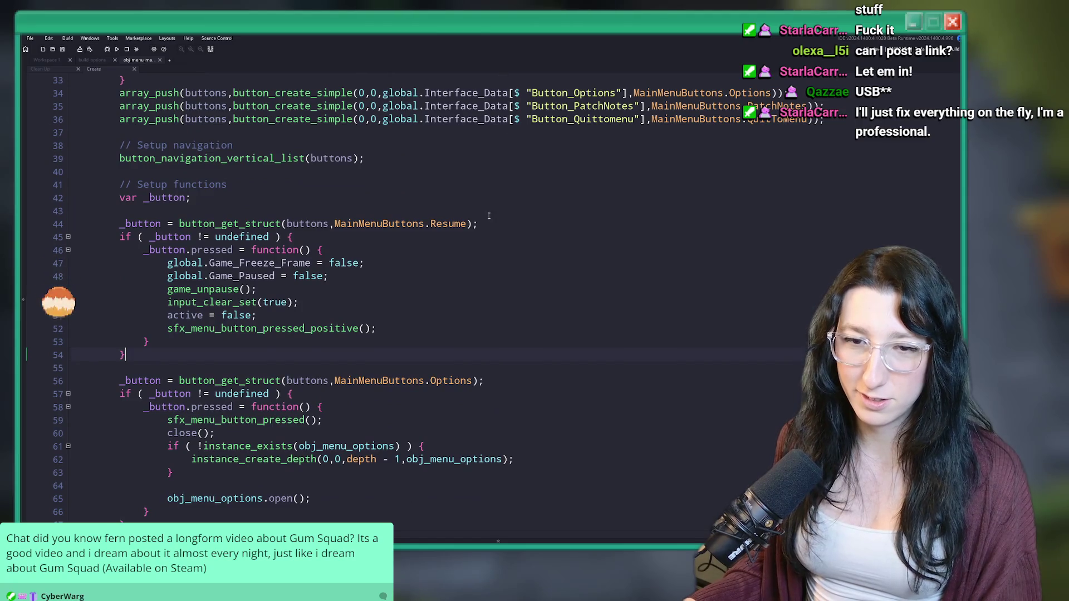
pyautogui.scroll(6, 489, 215)
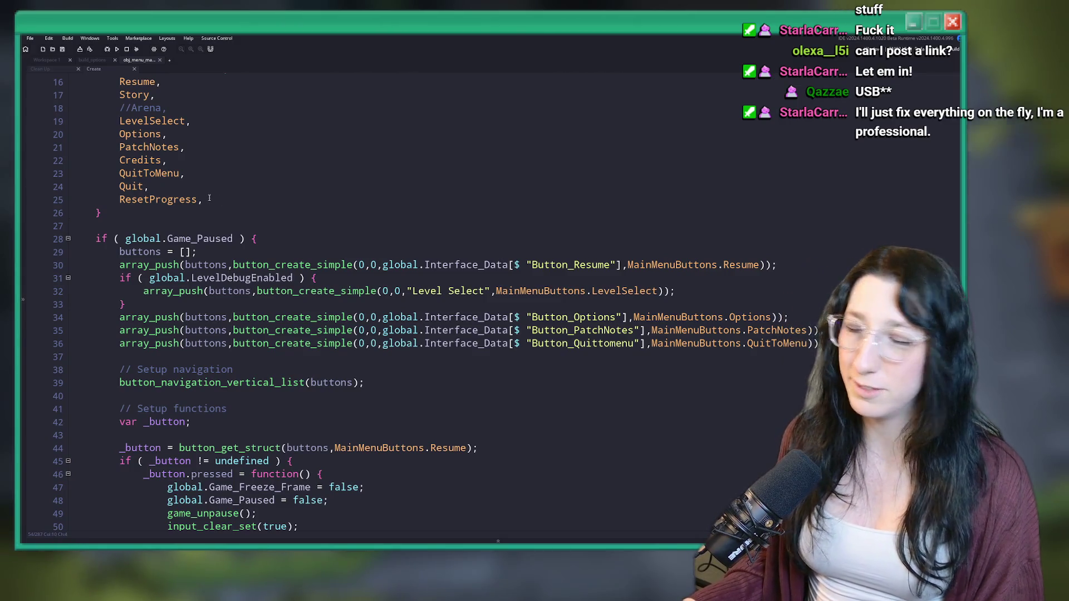
pyautogui.click(479, 177)
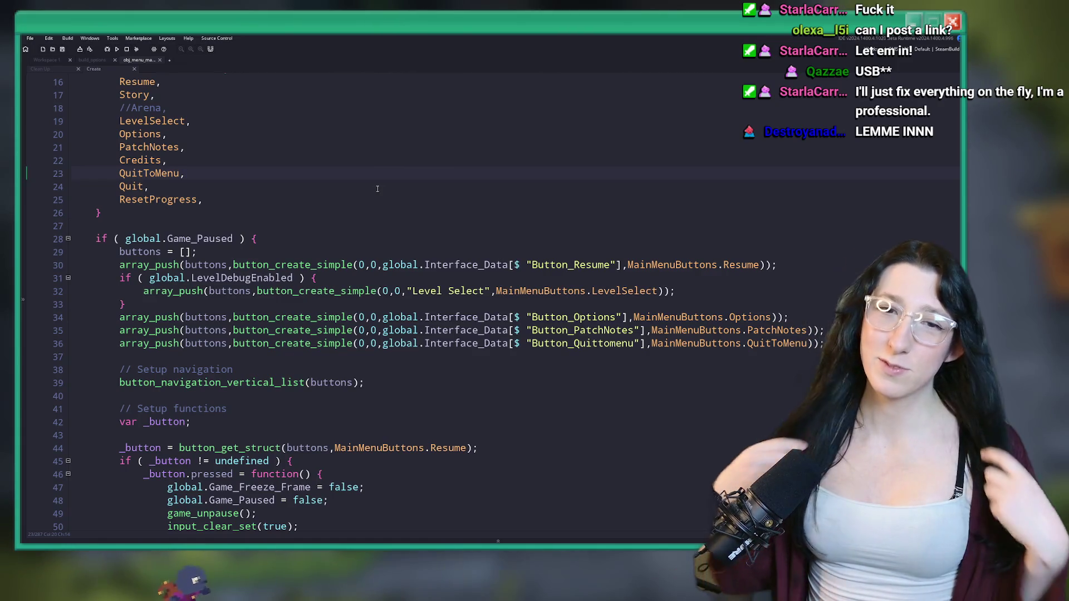
pyautogui.scroll(-9, 377, 188)
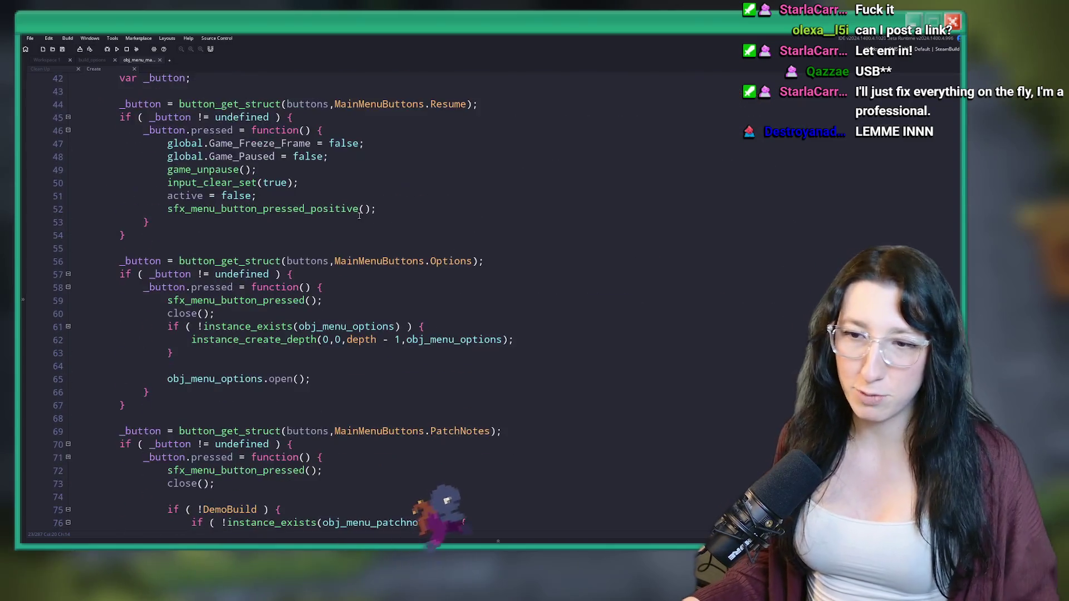
pyautogui.scroll(-5, 359, 215)
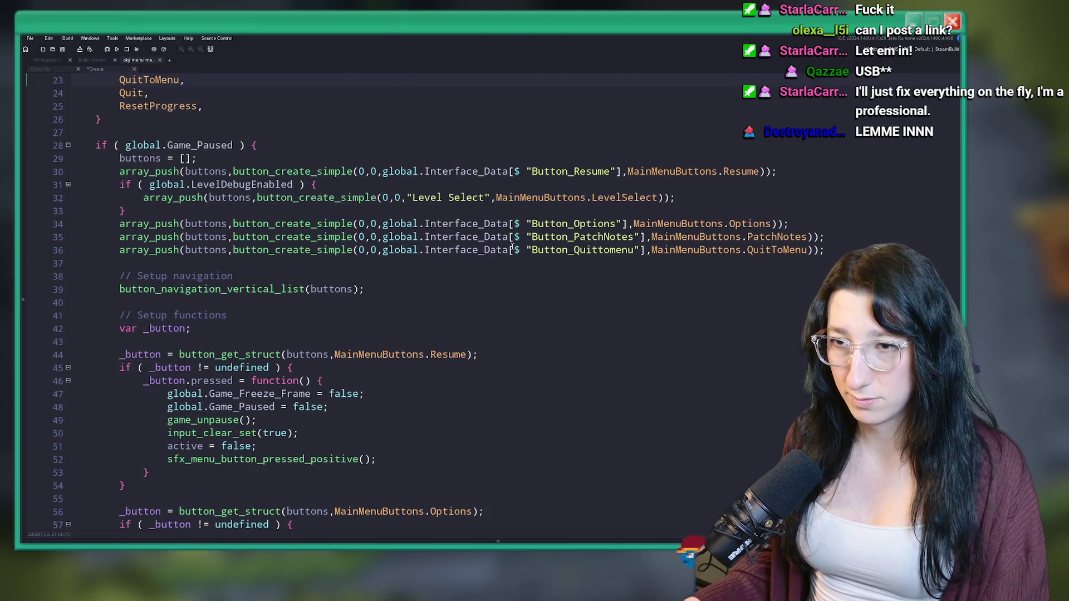
pyautogui.scroll(2, 512, 247)
pyautogui.scroll(-2, 511, 290)
pyautogui.click(511, 307)
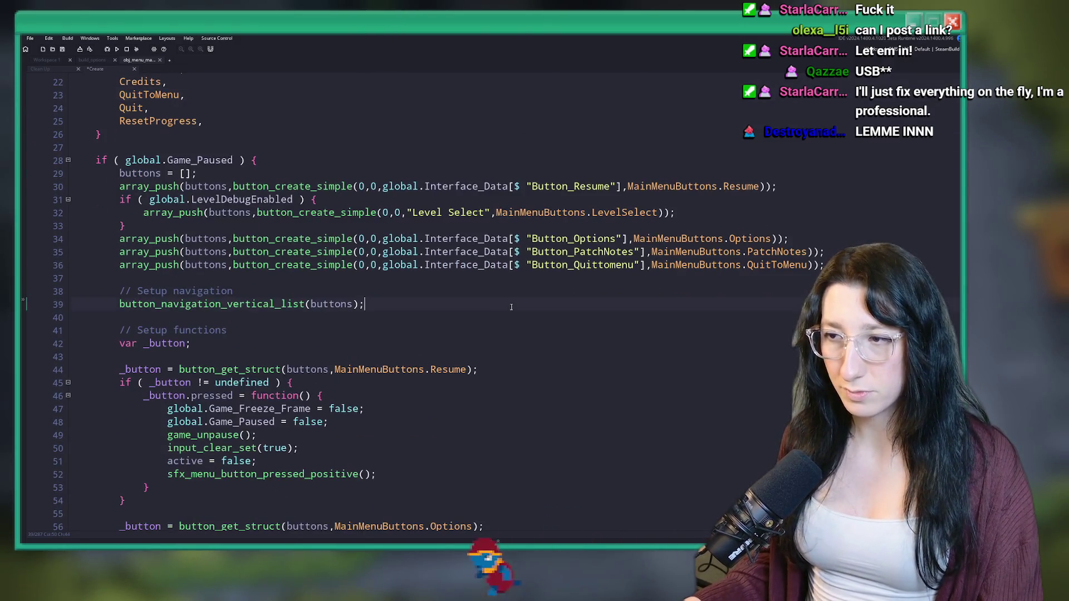
pyautogui.scroll(-2, 511, 307)
pyautogui.scroll(1, 539, 295)
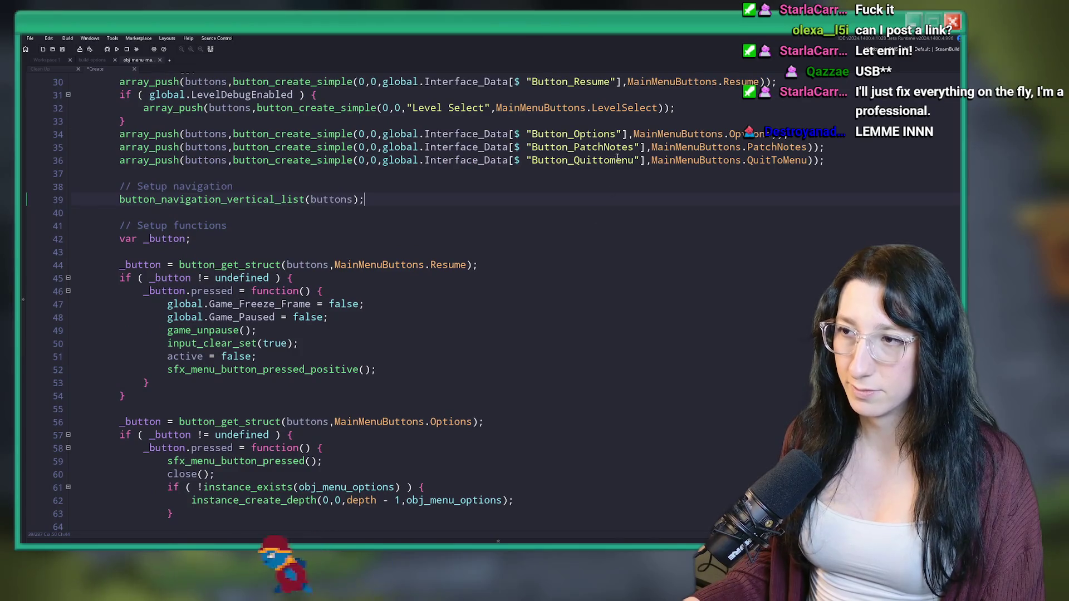
# Add an if ( DemoBuild ) { } else { } block, indenting the Patch Notes line into the else branch
pyautogui.click(401, 147)
pyautogui.doubleClick(399, 147)
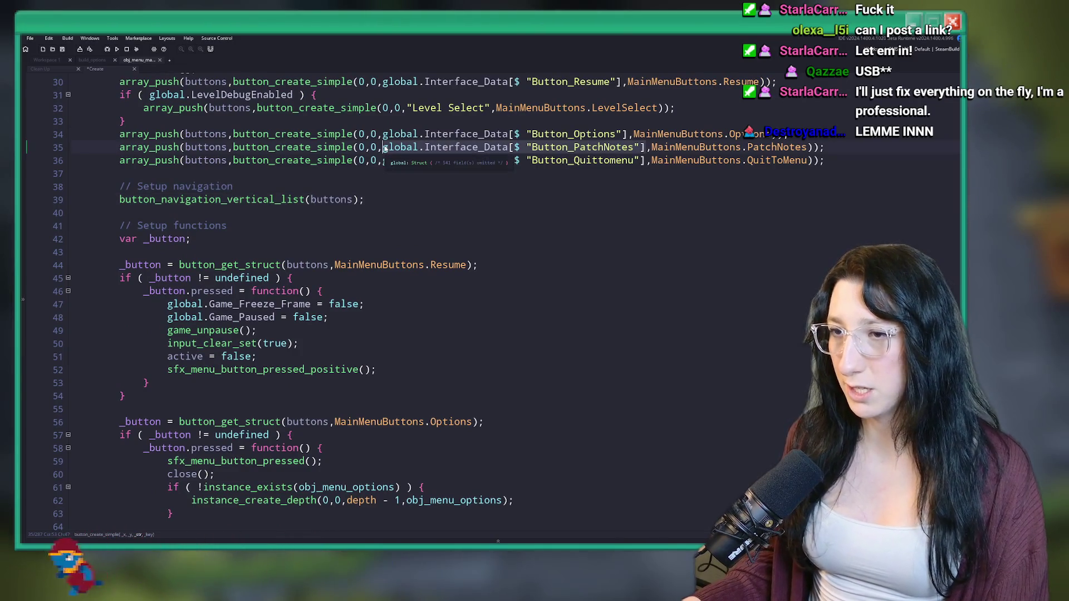
pyautogui.hotkey('ctrl', 'shift', 'Right')
pyautogui.hotkey('ctrl', 'shift', 'Right')
pyautogui.hotkey('ctrl', 'shift', 'Right')
pyautogui.write('"Di')
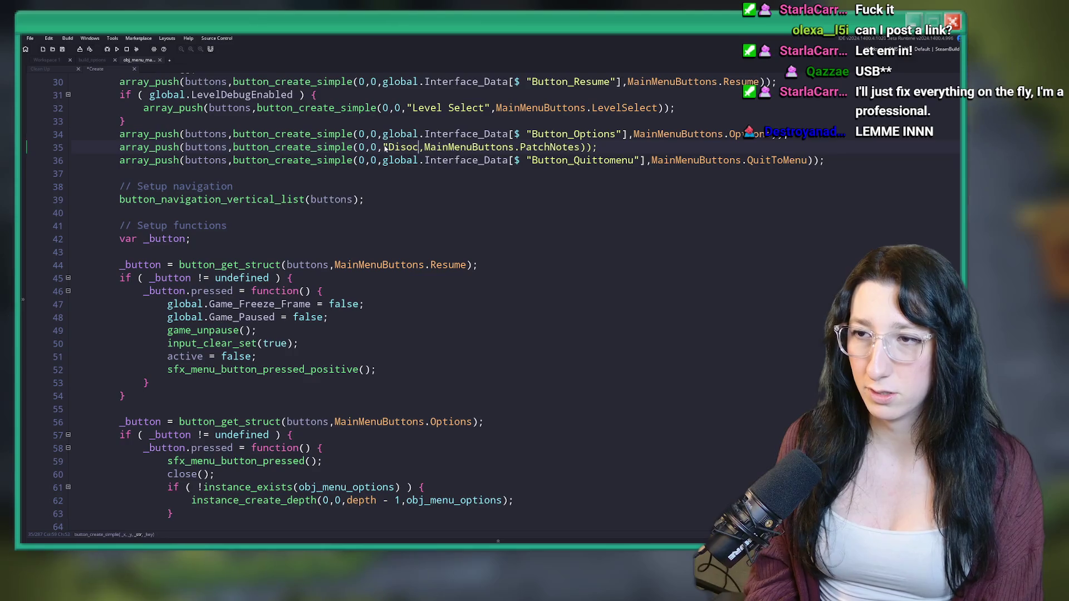
pyautogui.hotkey('ctrl', 'z')
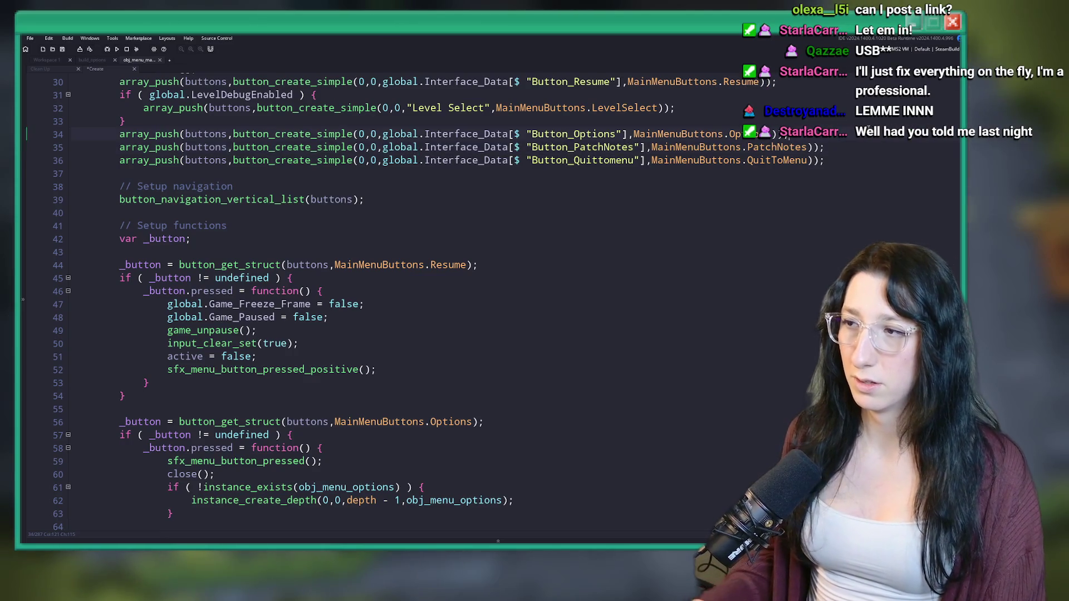
pyautogui.press('Home')
pyautogui.press('Return')
pyautogui.press('Up')
pyautogui.write('if ( DemoBuild ) {')
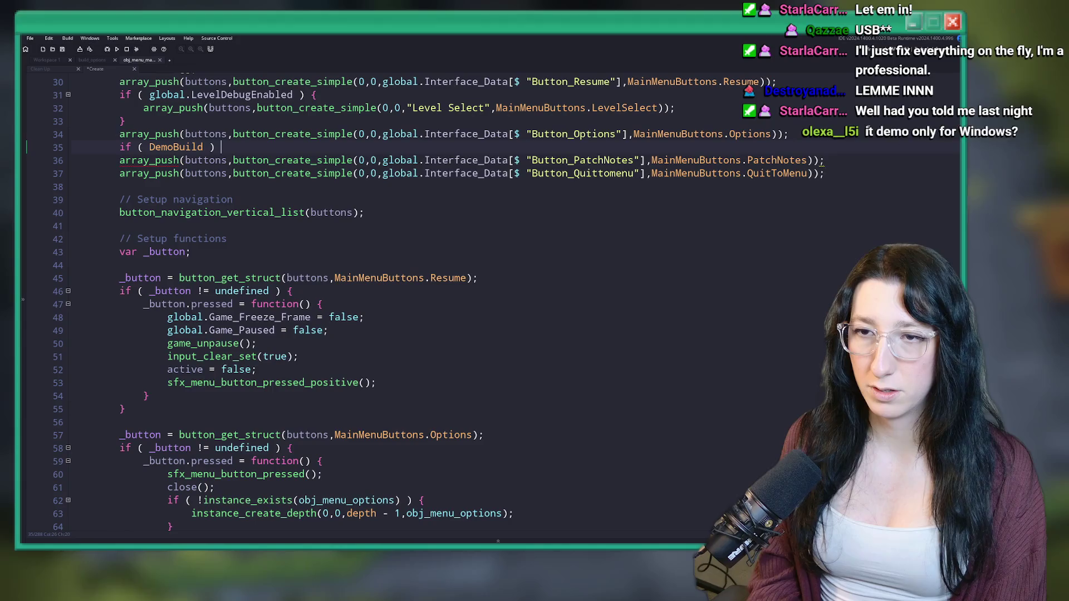
pyautogui.press('Return')
pyautogui.press('Return')
pyautogui.write('} else')
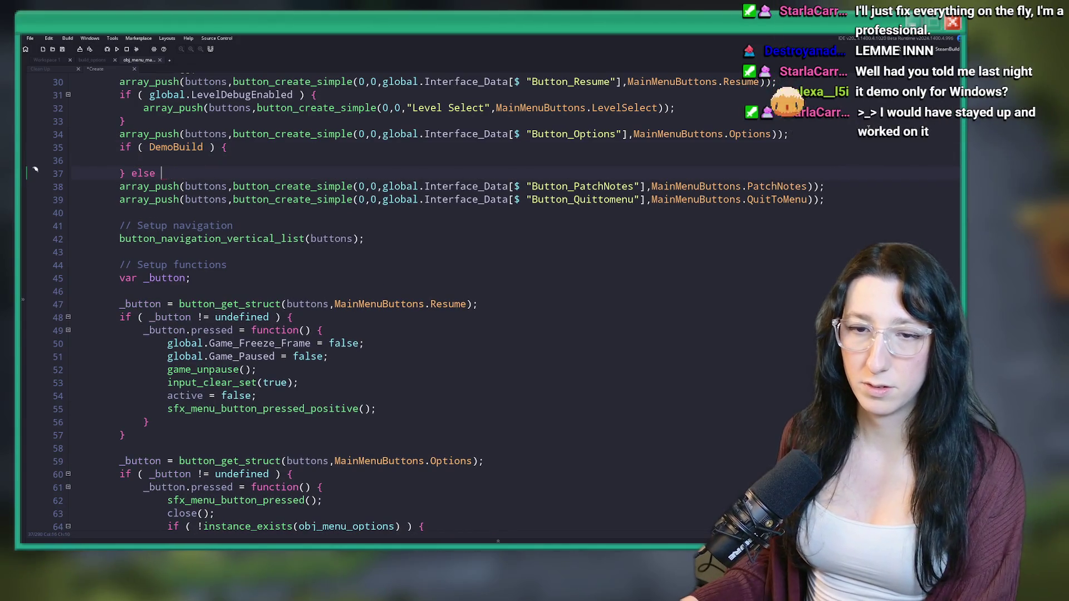
pyautogui.write('{')
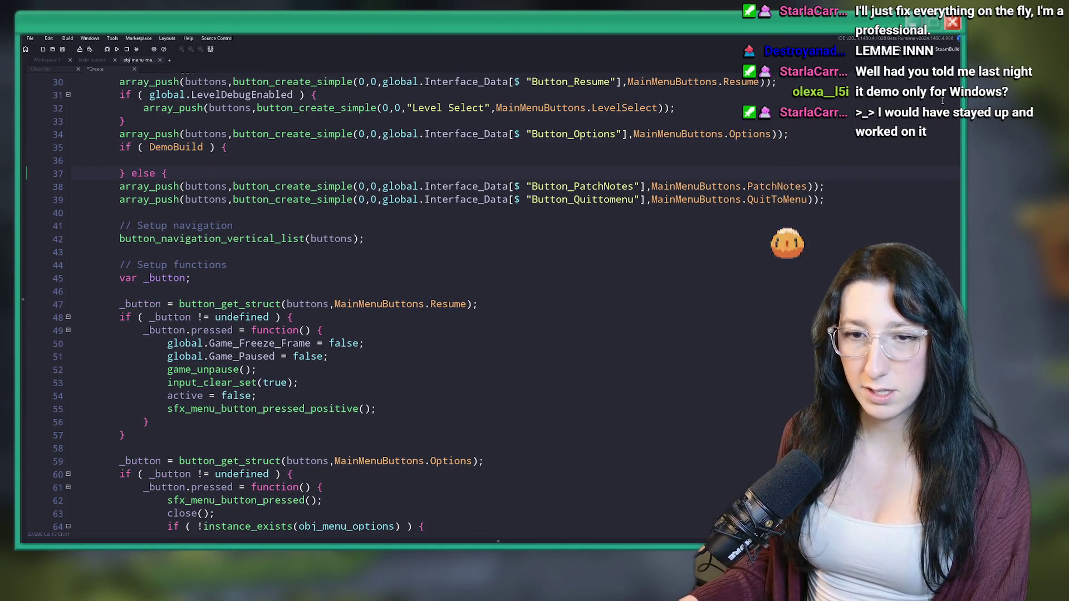
pyautogui.click(839, 185)
pyautogui.press('Return')
pyautogui.write('}')
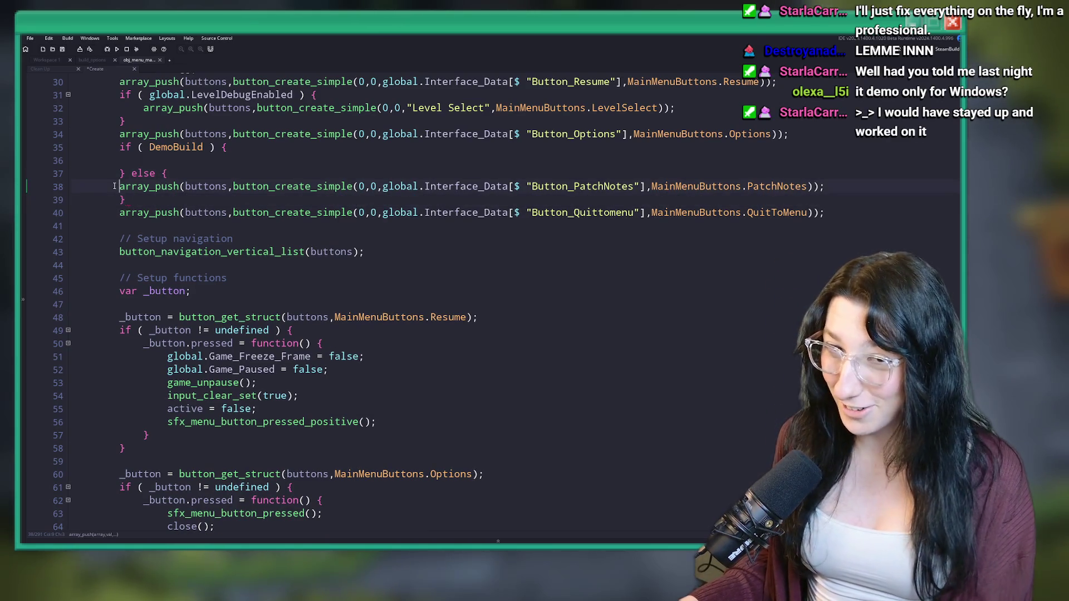
pyautogui.press('Tab')
# Copy the button line into the DemoBuild branch labelled "Discord", then run the game with F5
pyautogui.click(164, 165)
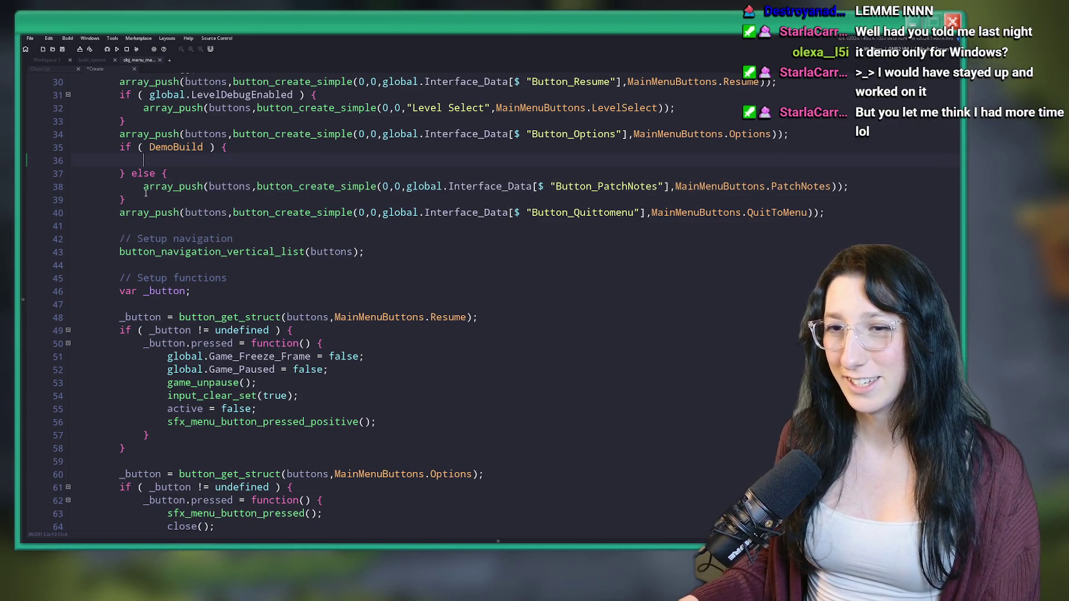
pyautogui.click(806, 148)
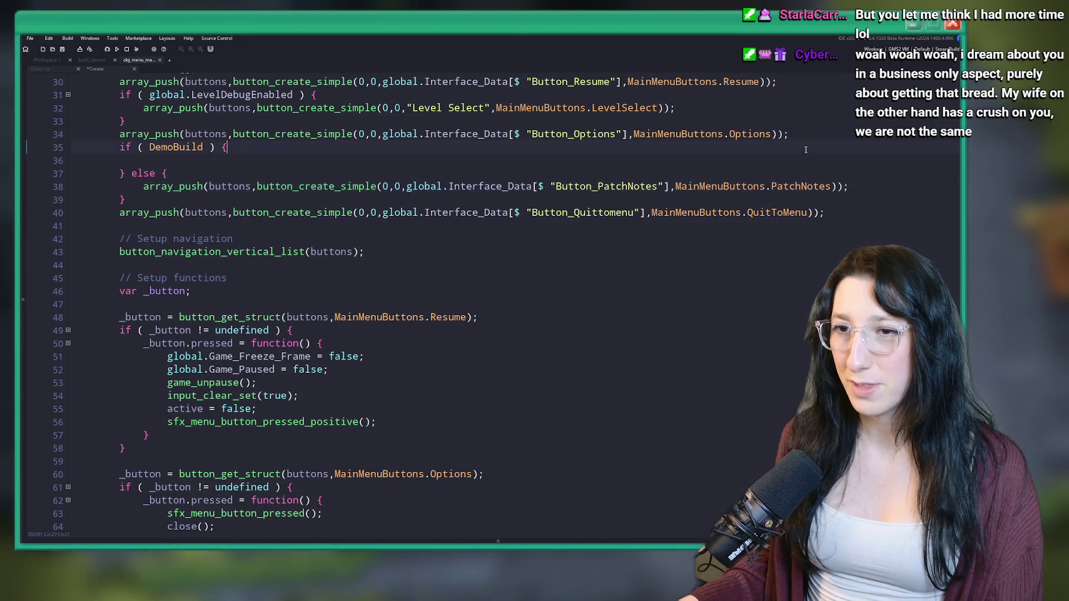
pyautogui.write('array_push(buttons,button_create_simple(0,0,global.Interface_Data[$ "Button_PatchNotes"],MainMenuButtons.PatchNotes));')
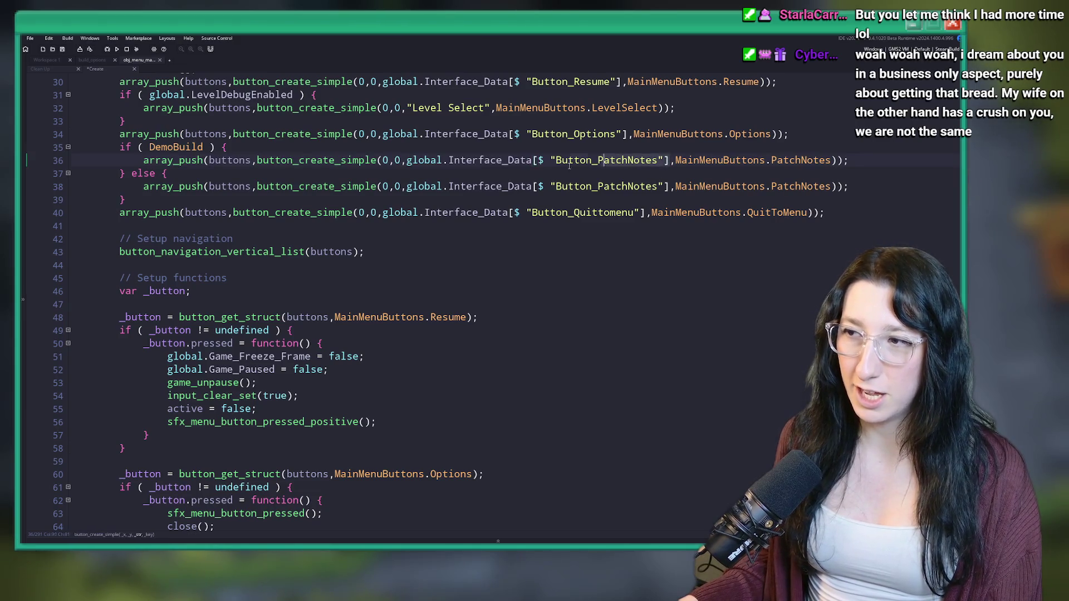
pyautogui.click(414, 162)
pyautogui.write('"')
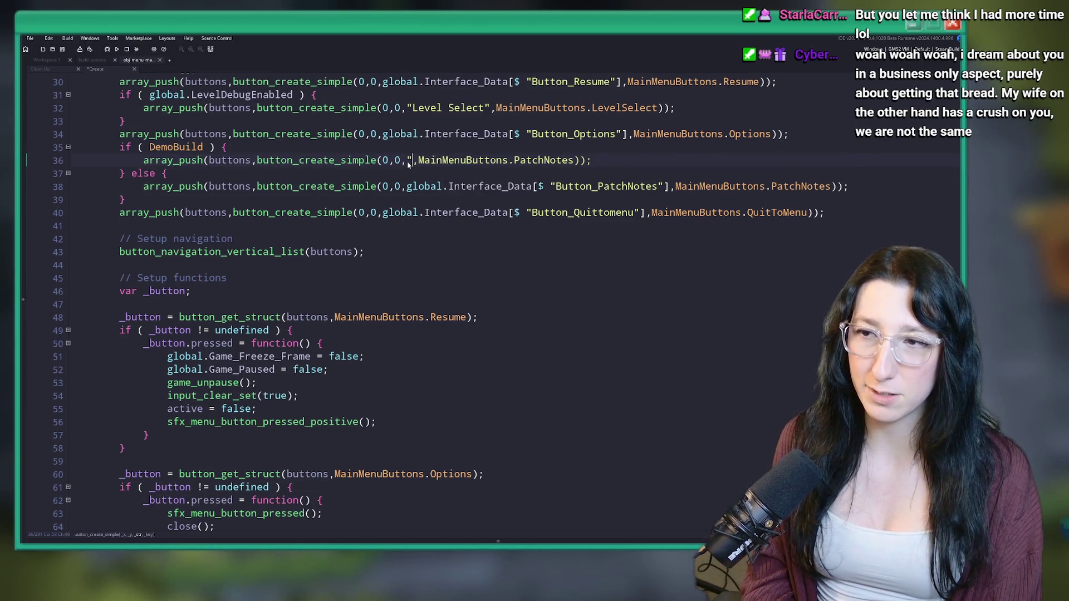
pyautogui.press('BackSpace')
pyautogui.write('isco')
pyautogui.press('BackSpace')
pyautogui.press('BackSpace')
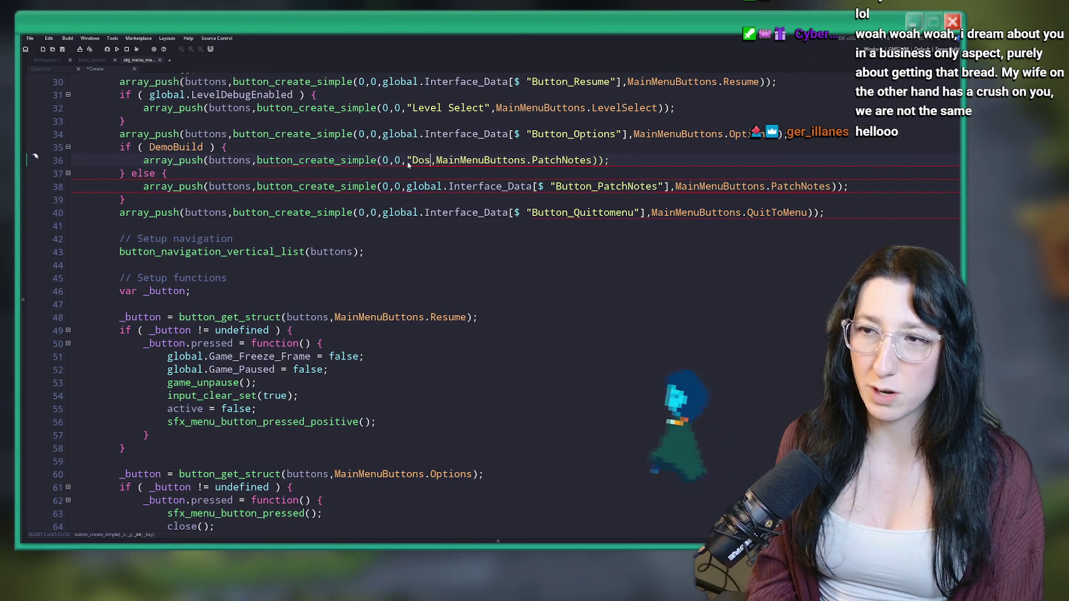
pyautogui.write('scord"')
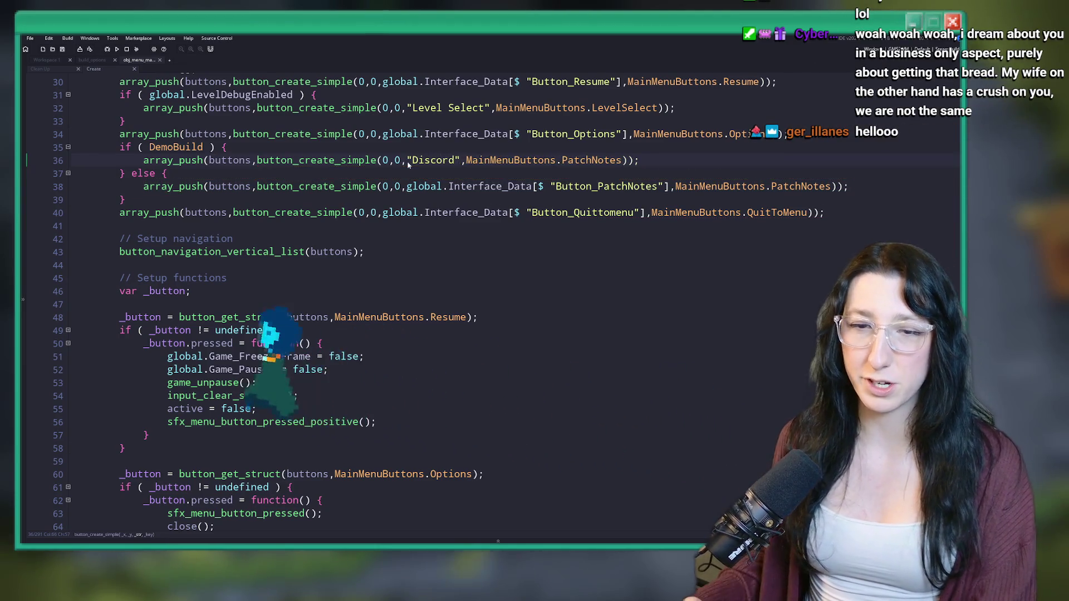
pyautogui.press('F5')
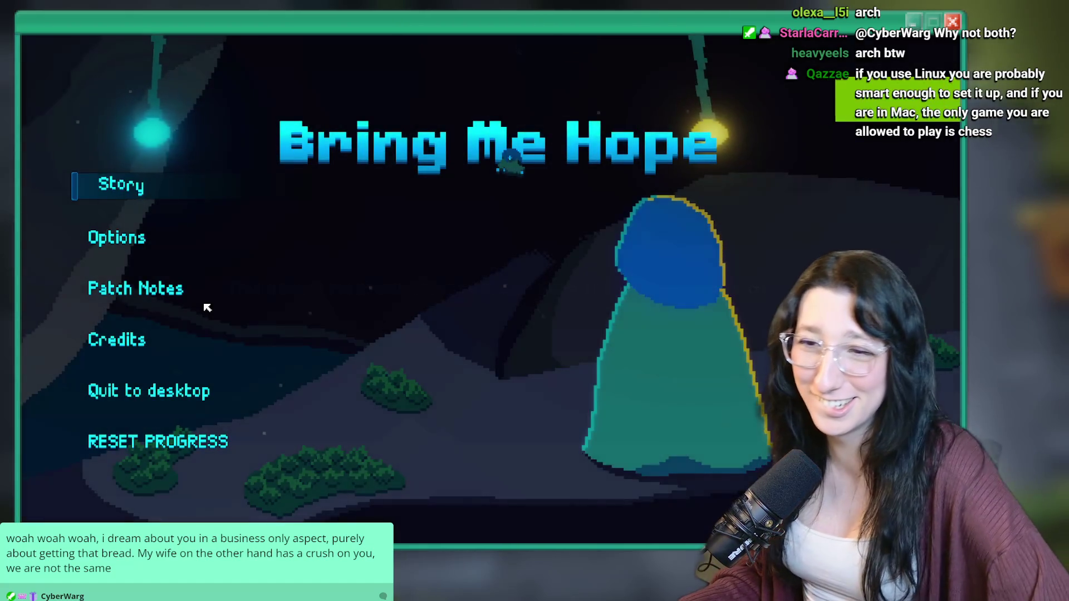
pyautogui.click(109, 295)
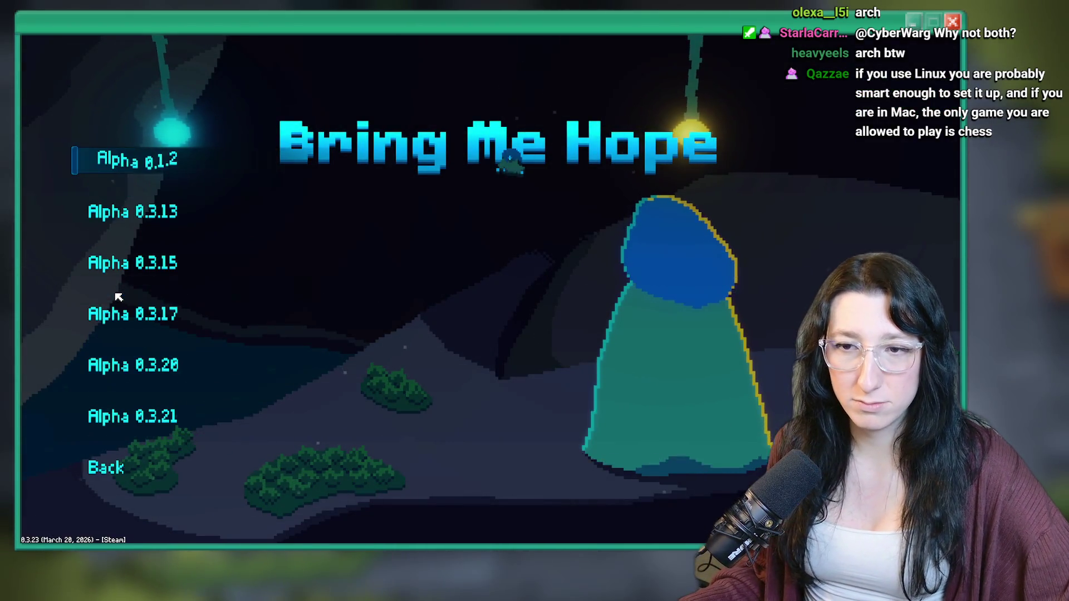
pyautogui.click(107, 453)
# Close the running game and search the project for DemoBuild
pyautogui.click(111, 390)
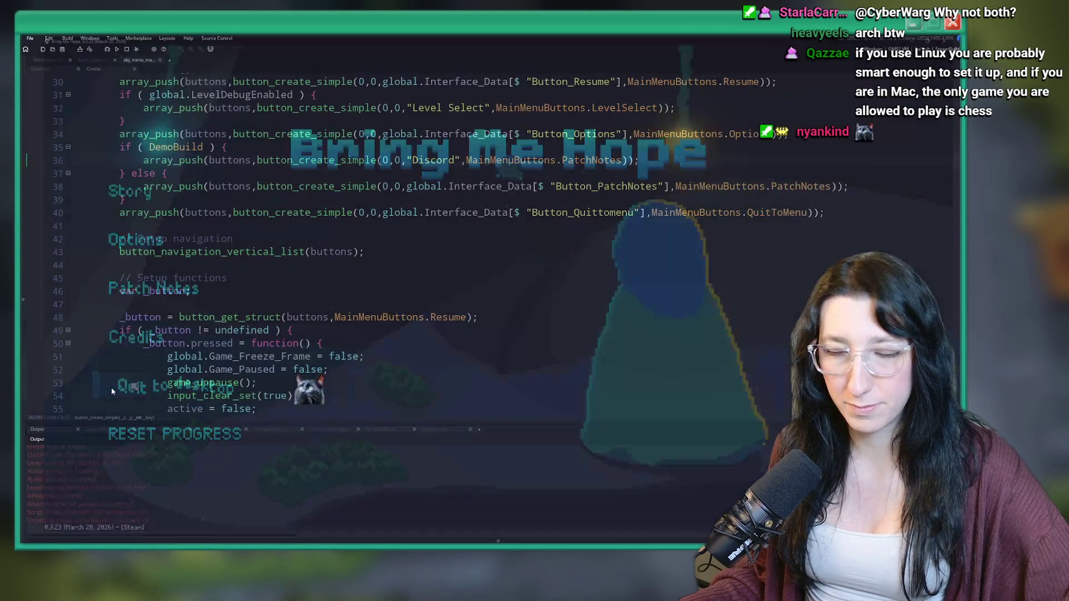
pyautogui.click(804, 123)
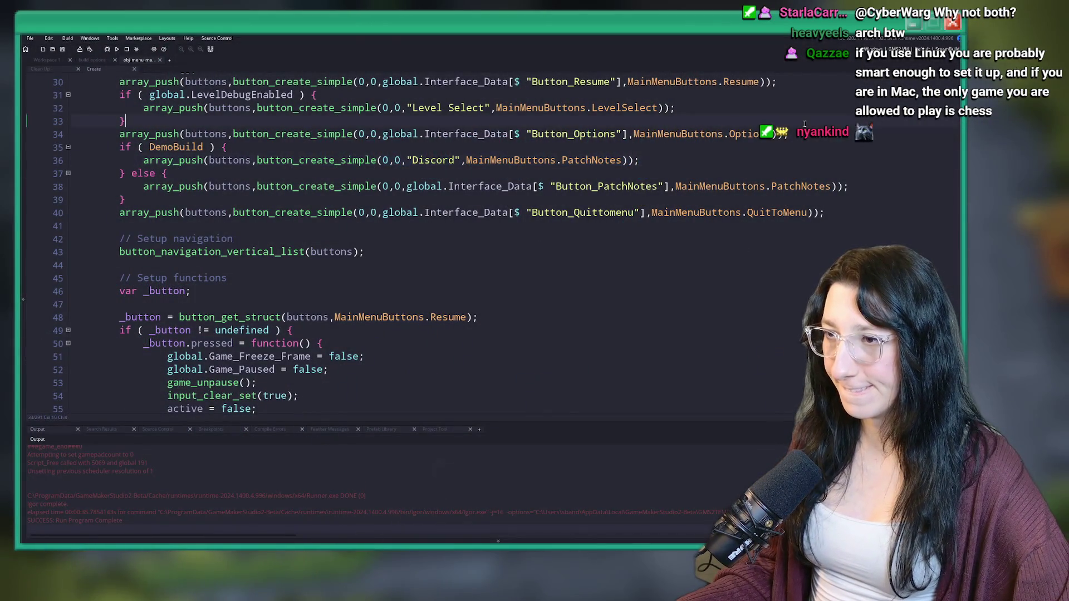
pyautogui.scroll(-6, 448, 338)
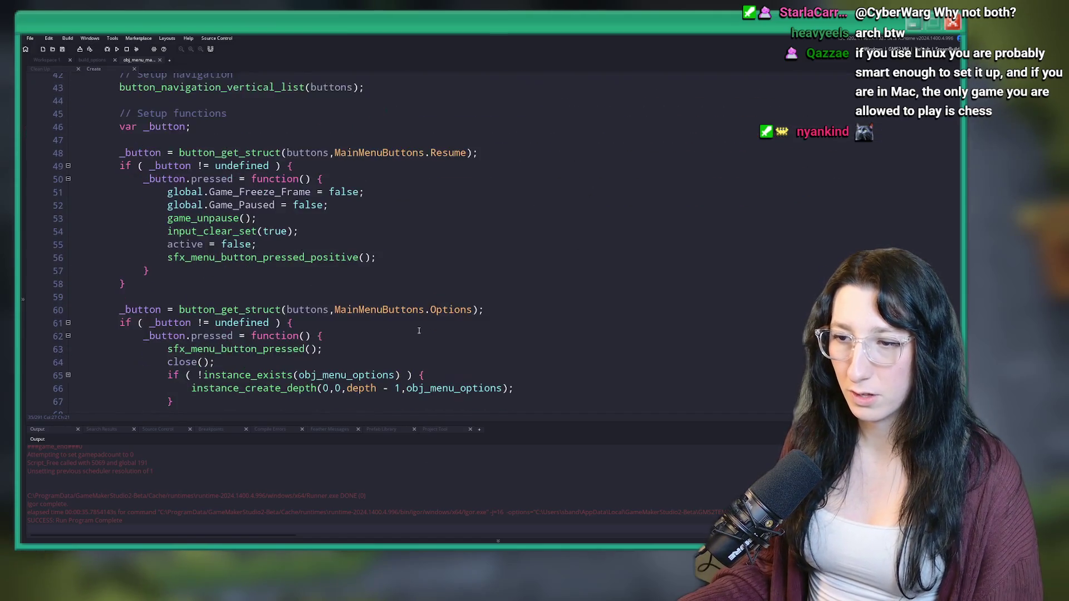
pyautogui.click(449, 255)
pyautogui.hotkey('ctrl', 'f')
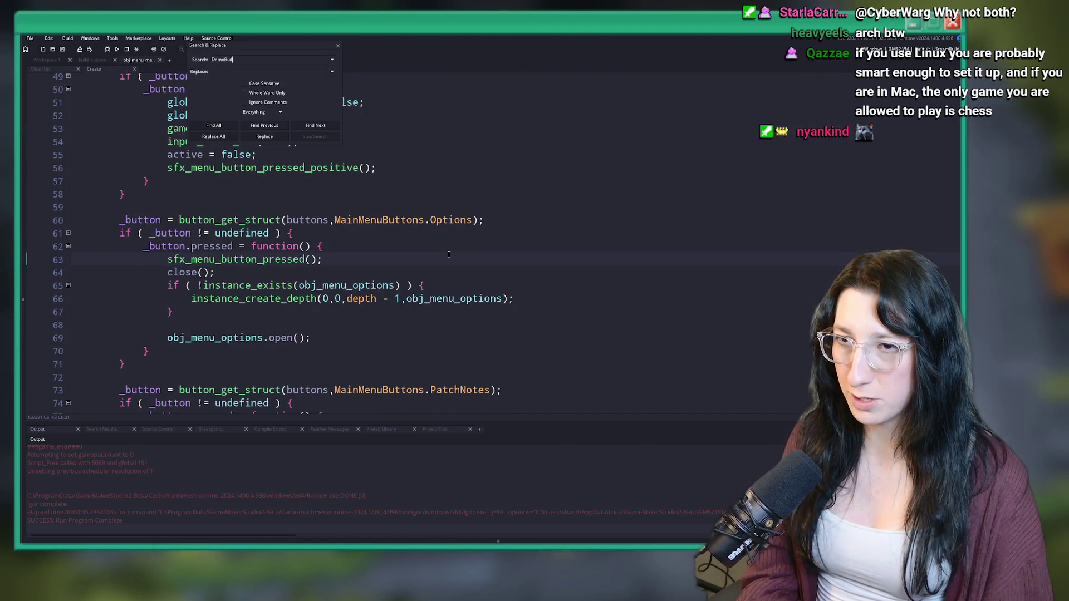
pyautogui.write('d')
pyautogui.press('Return')
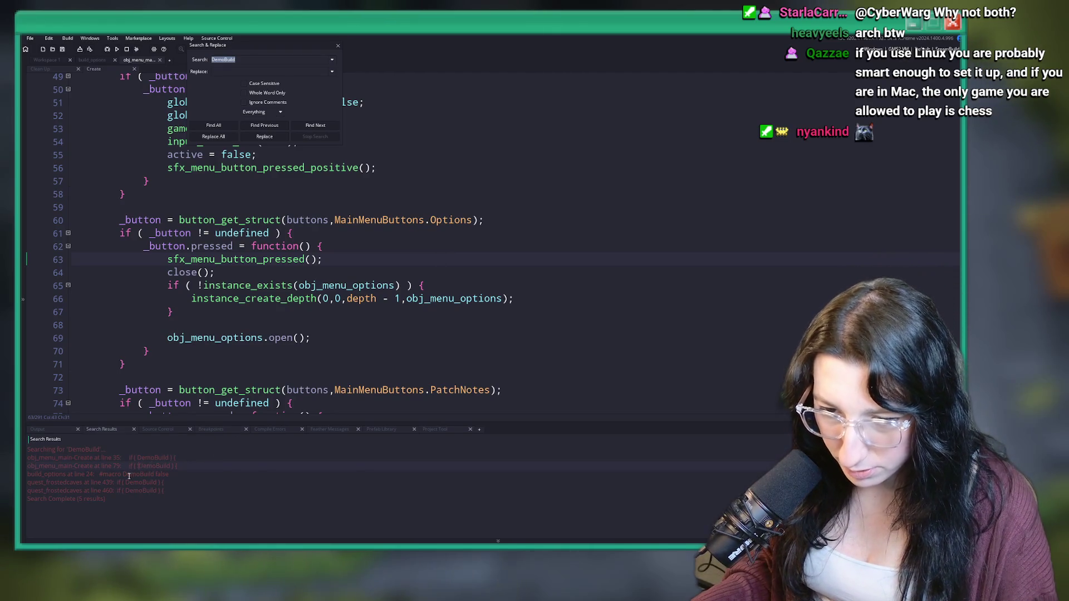
# Set the DemoBuild macro in build_options to true and rebuild the game with F5
pyautogui.doubleClick(128, 476)
pyautogui.scroll(3, 222, 216)
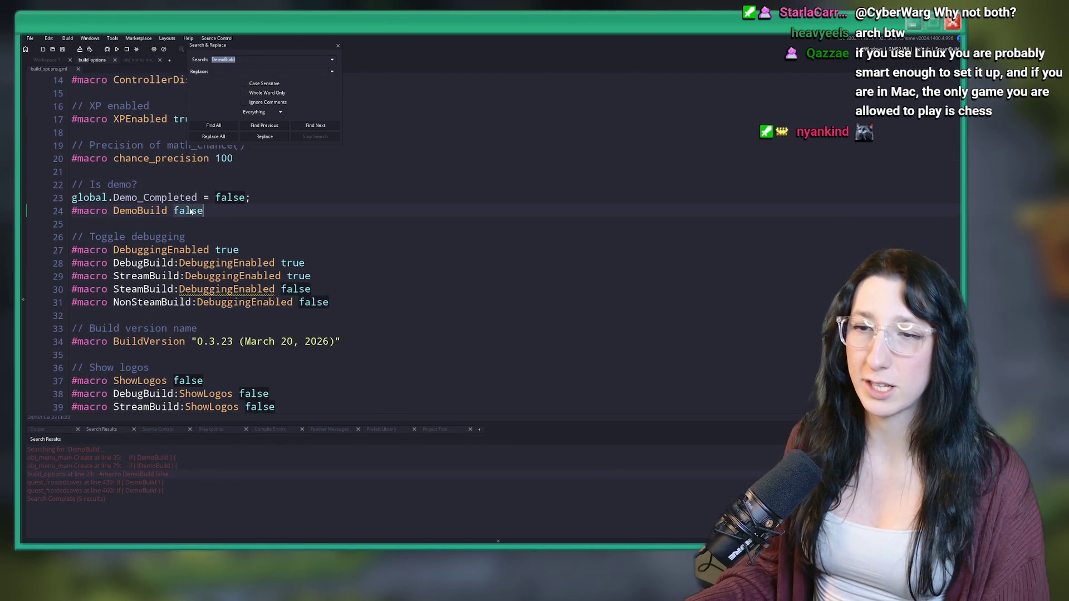
pyautogui.write('true')
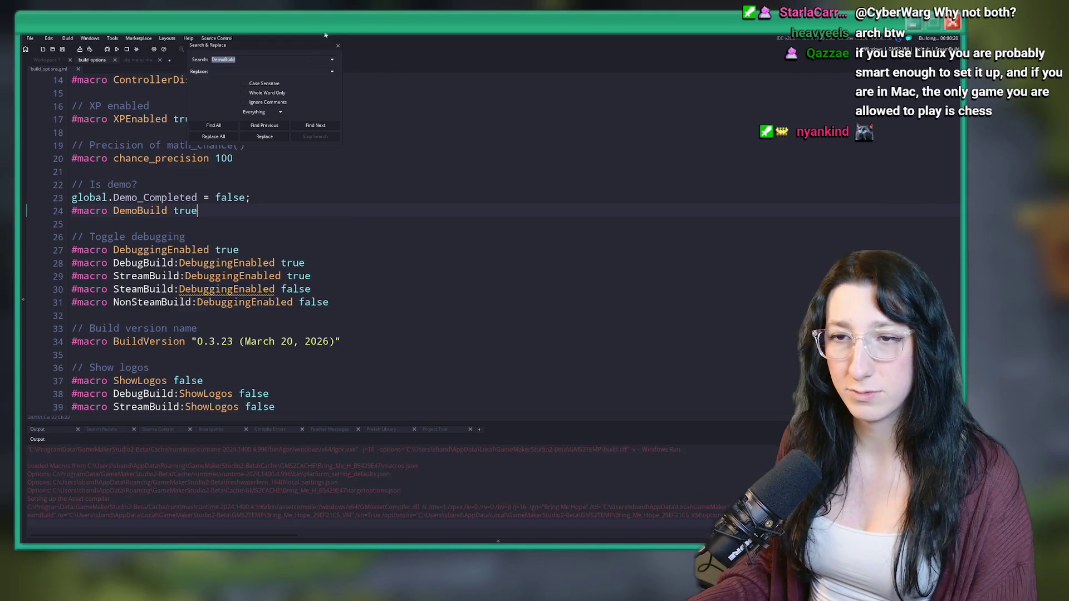
pyautogui.press('F5')
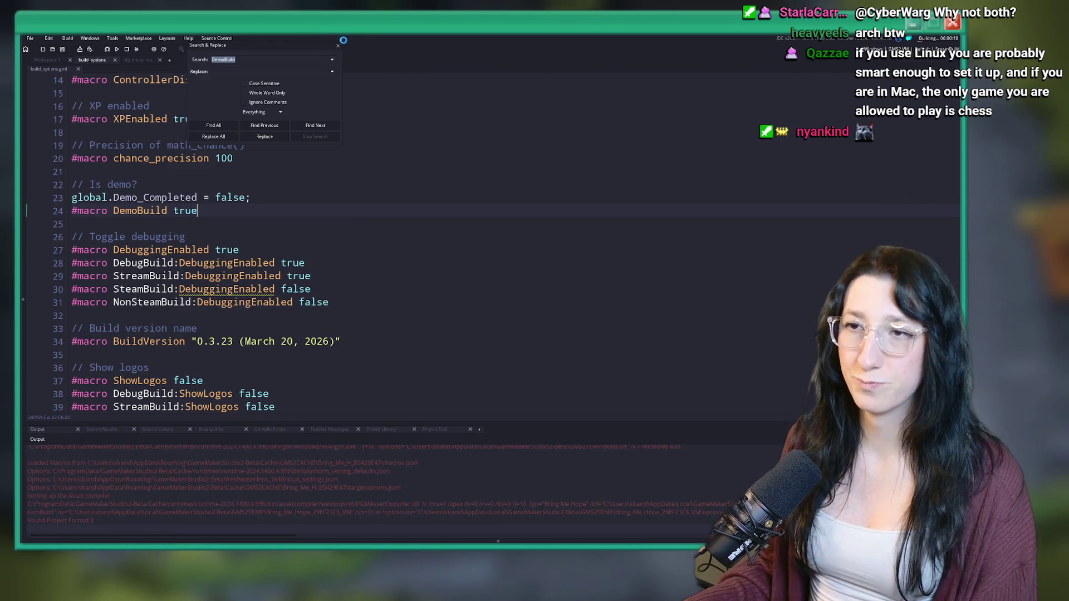
# Close the Search & Replace box, try the demo build, then quit the game to the editor
pyautogui.click(256, 152)
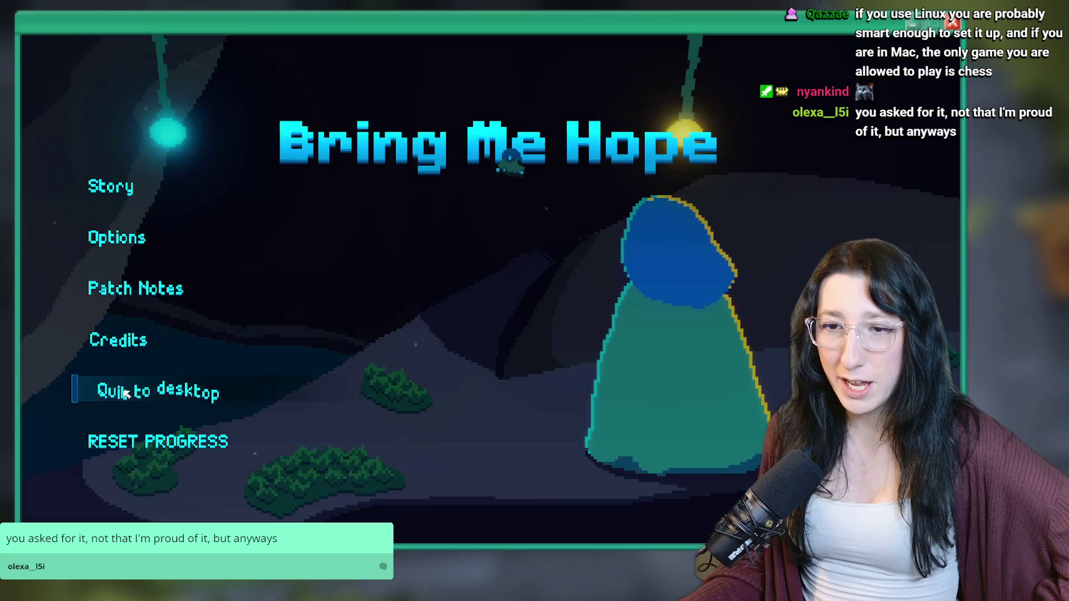
pyautogui.click(126, 393)
# Select the DemoBuild macro name and list all its uses with a project-wide search
pyautogui.click(155, 249)
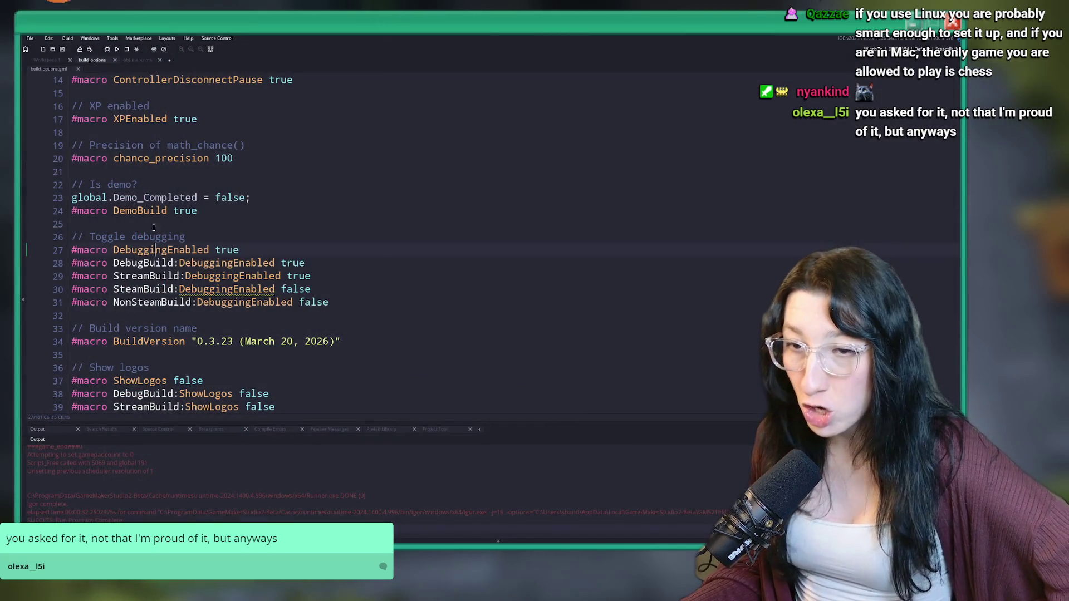
pyautogui.doubleClick(149, 211)
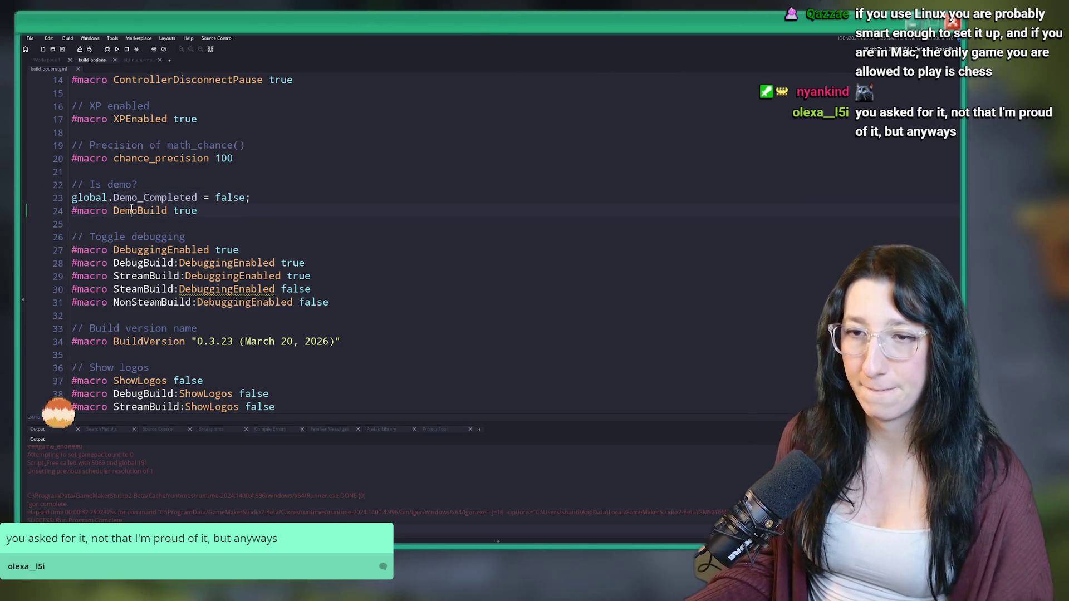
pyautogui.hotkey('ctrl', 'shift', 'f')
pyautogui.press('Return')
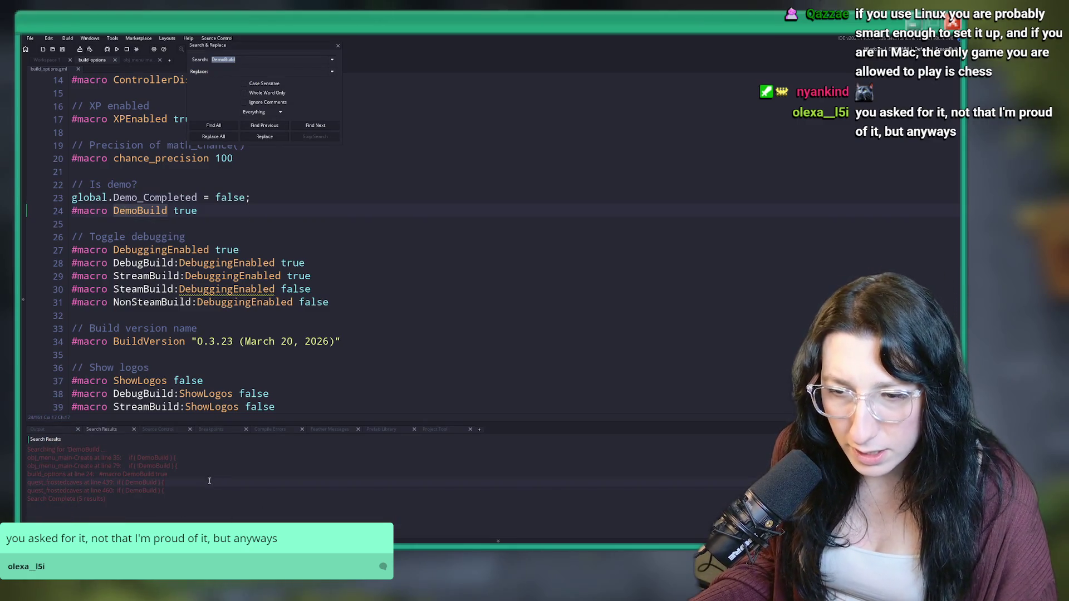
pyautogui.click(339, 47)
# Open the DemoBuild definition in build_options and scroll down to the Steam check code
pyautogui.click(53, 58)
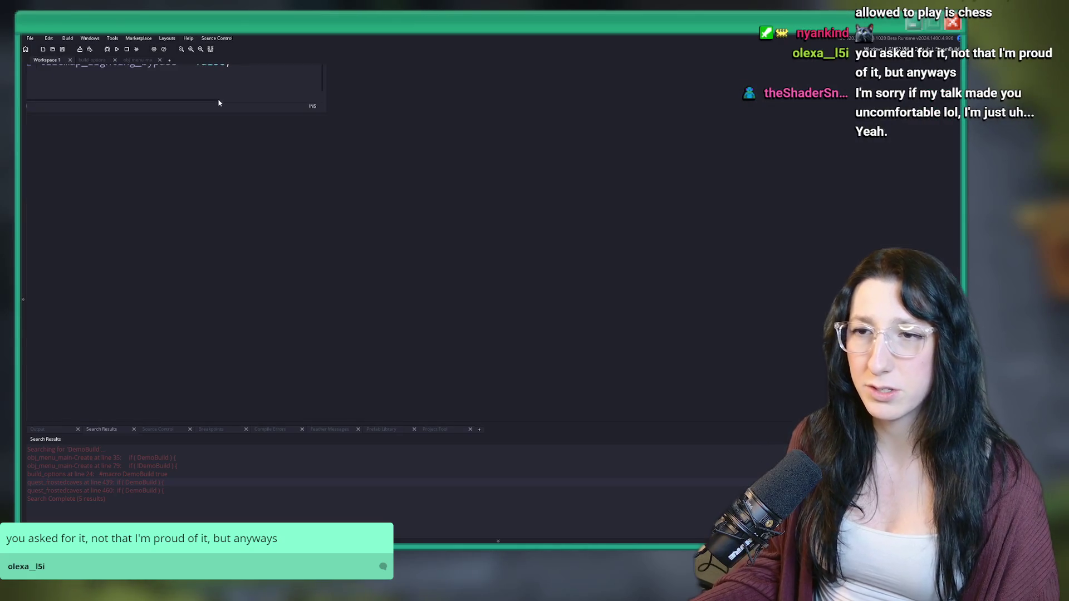
pyautogui.scroll(10, 202, 125)
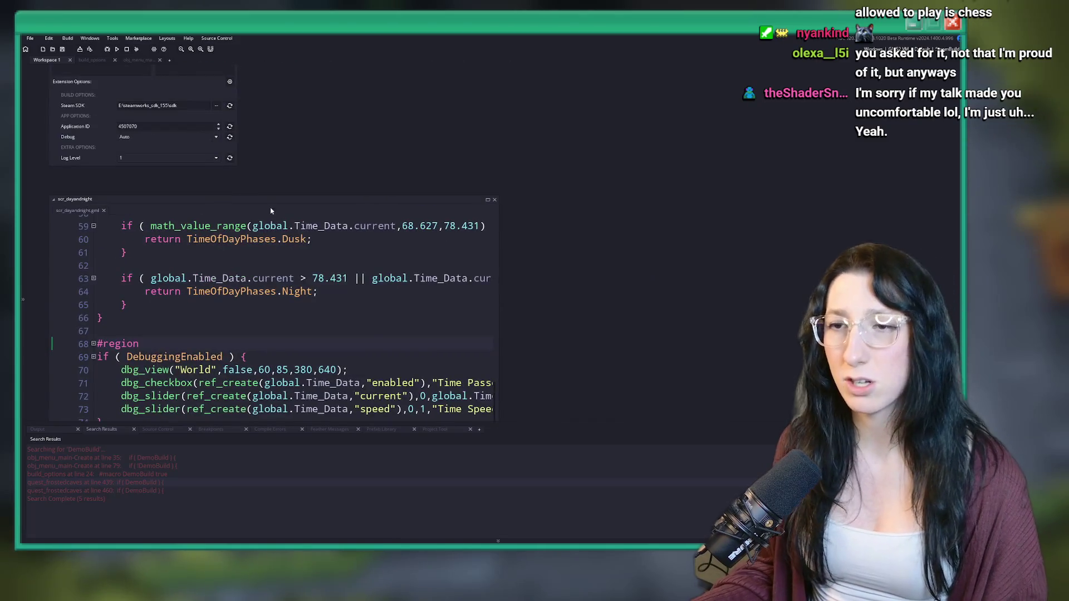
pyautogui.scroll(3, 377, 219)
pyautogui.scroll(-3, 377, 219)
pyautogui.click(367, 307)
pyautogui.scroll(-3, 190, 412)
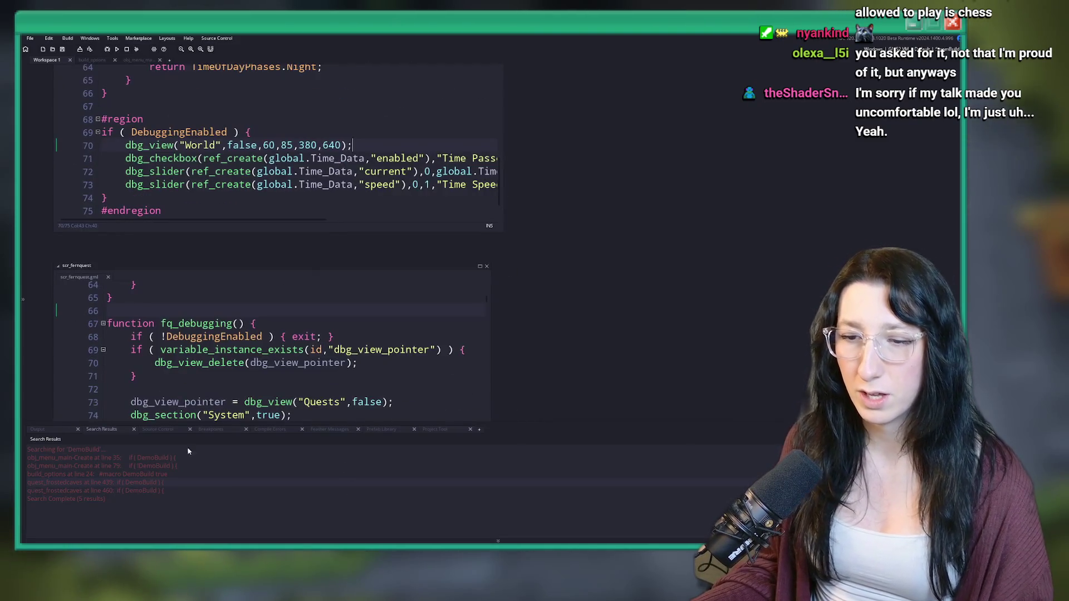
pyautogui.doubleClick(139, 473)
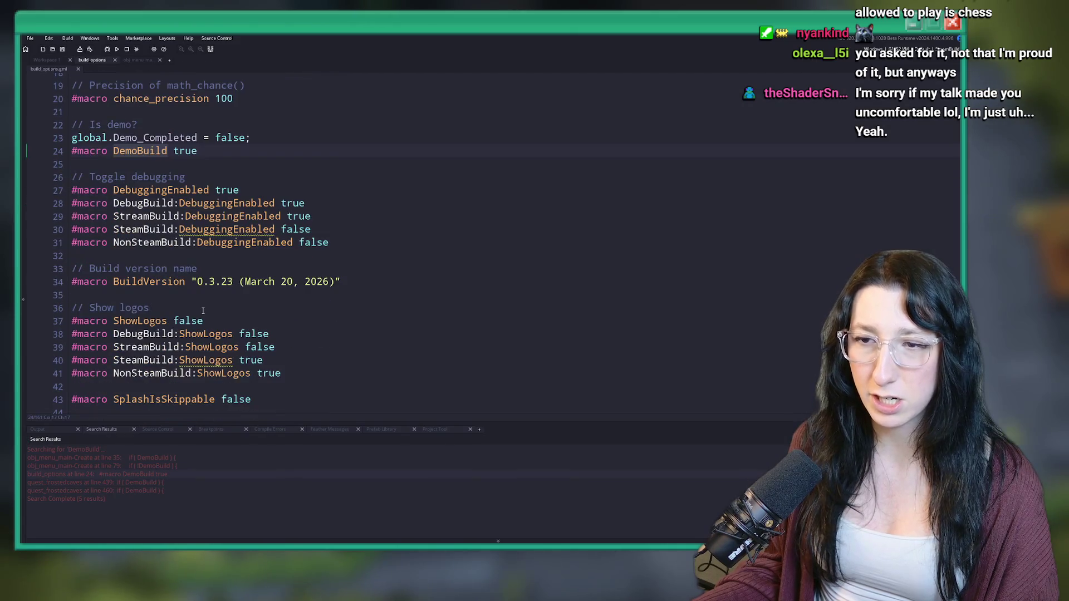
pyautogui.scroll(-10, 200, 256)
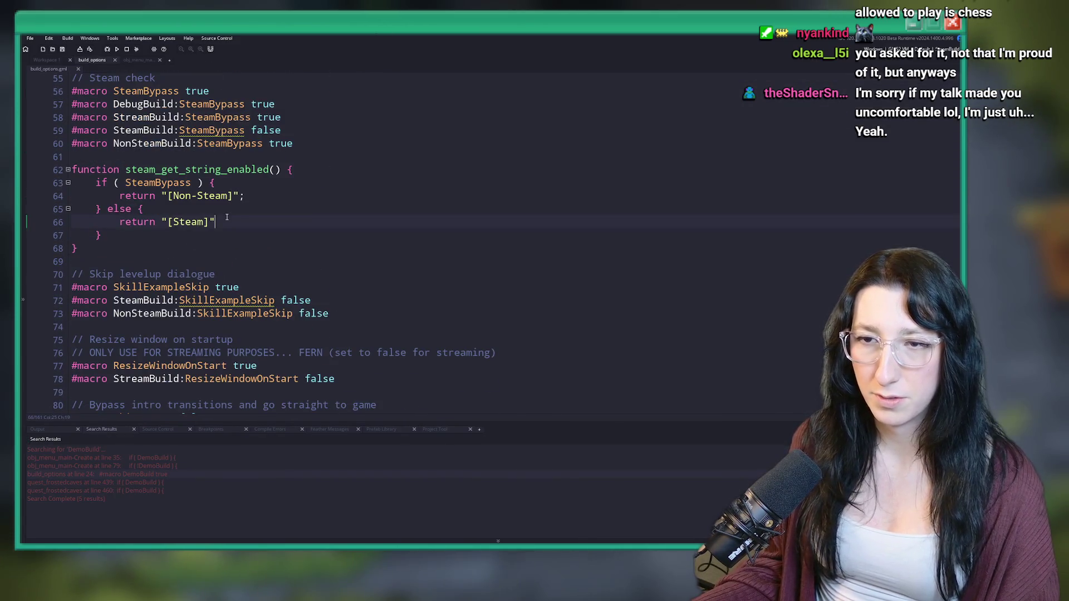
# Wrap the function body in an if ( DemoBuild ) { } else { } structure
pyautogui.press('Return')
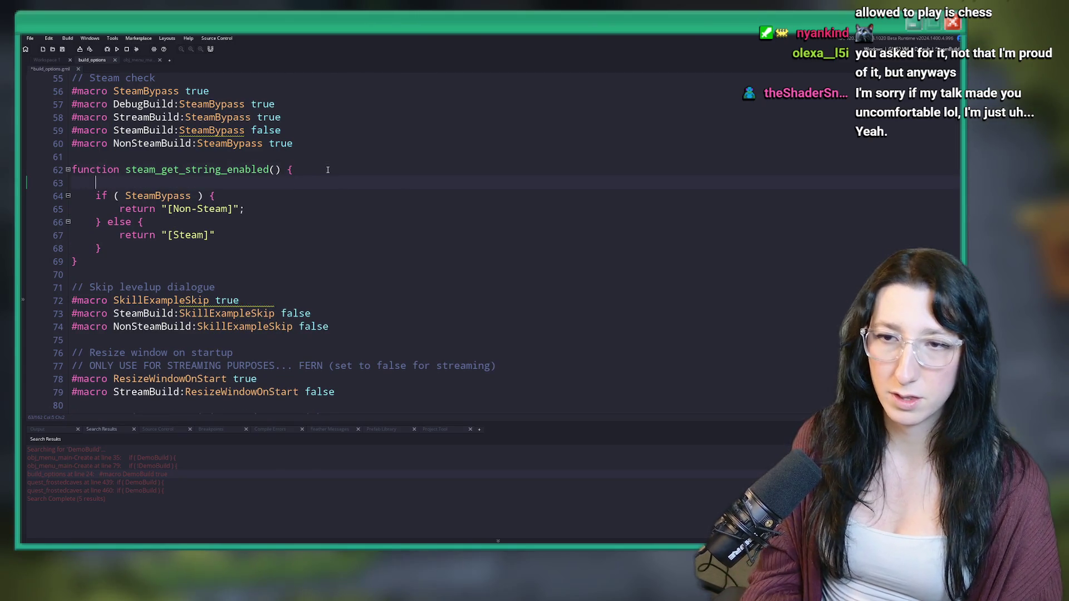
pyautogui.write('if ( D')
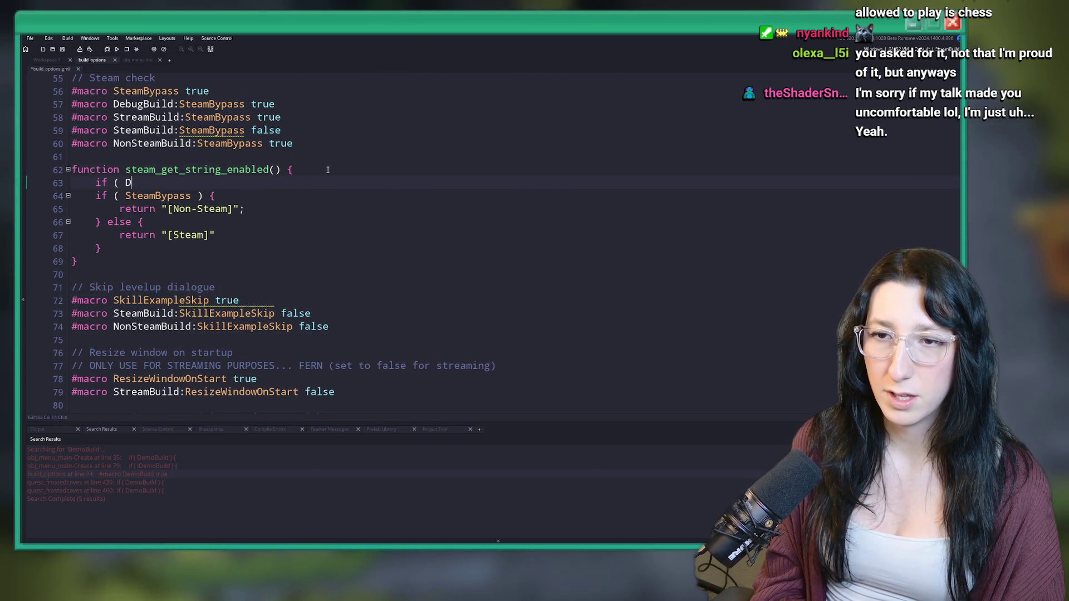
pyautogui.write('emo')
pyautogui.press('Return')
pyautogui.write(') {')
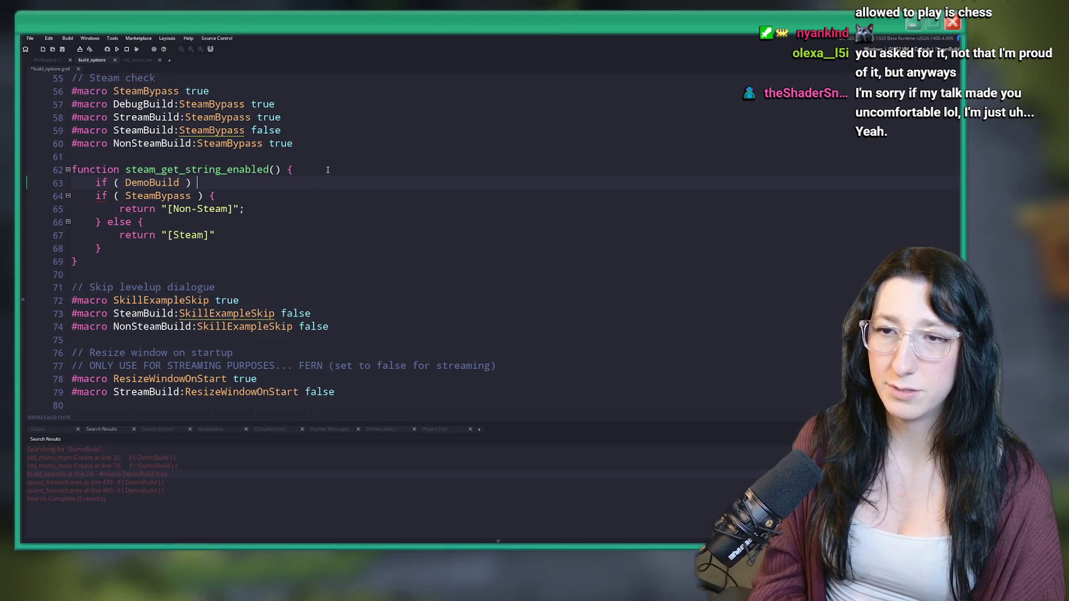
pyautogui.press('Return')
pyautogui.write('}')
pyautogui.press('Return')
pyautogui.press('BackSpace')
pyautogui.press('BackSpace')
pyautogui.press('BackSpace')
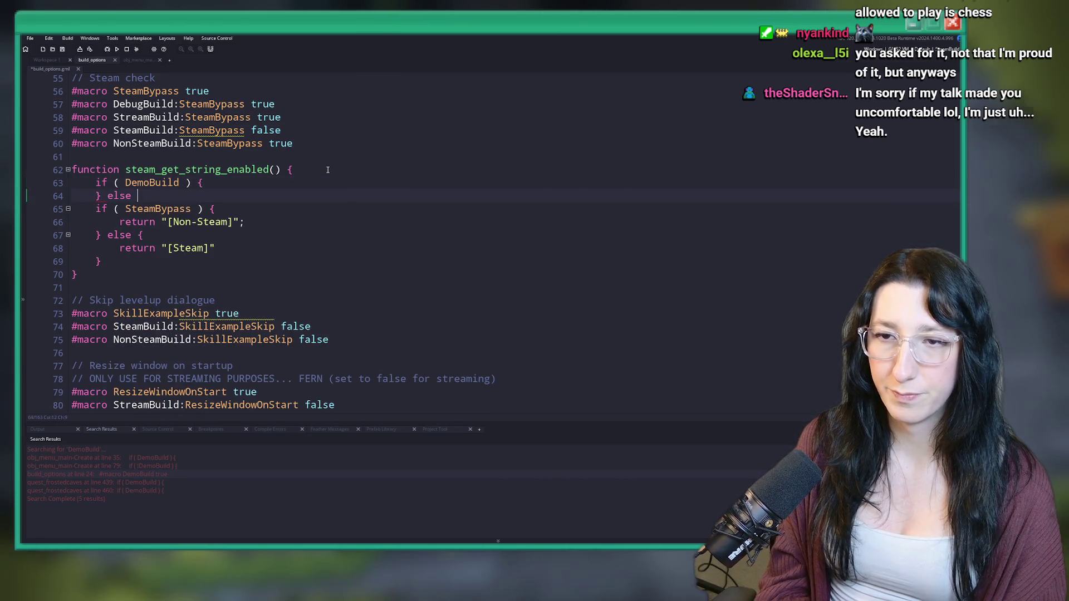
pyautogui.write('{')
pyautogui.click(101, 261)
pyautogui.press('Return')
pyautogui.write('}')
# Copy the SteamBypass if/else block into the DemoBuild branch and add Demo to its Non-Steam label
pyautogui.moveTo(102, 261); pyautogui.dragTo(96, 209)
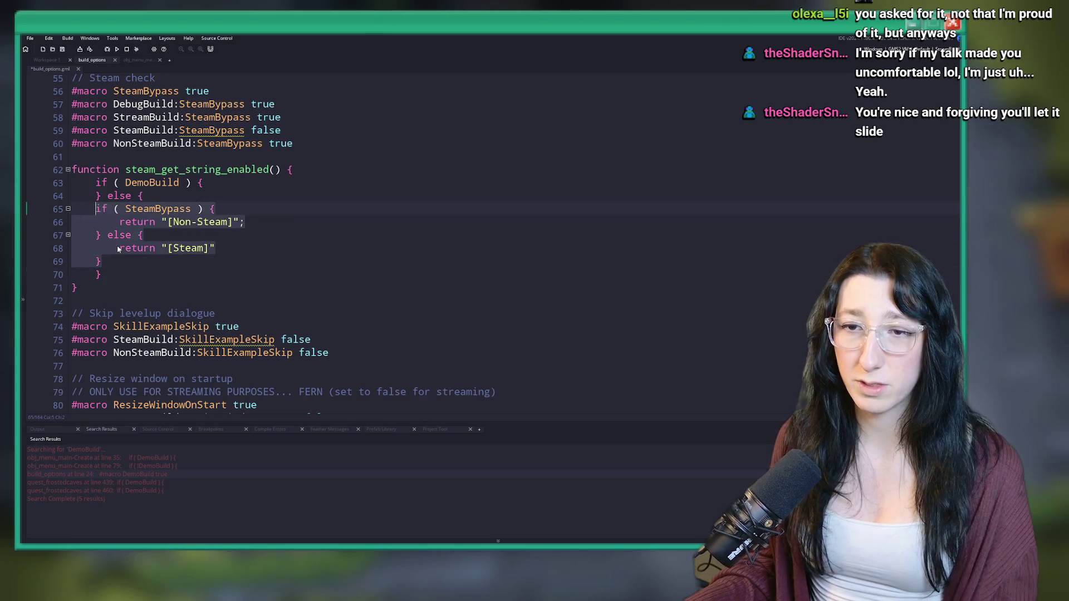
pyautogui.hotkey('ctrl', 'c')
pyautogui.click(212, 182)
pyautogui.press('Return')
pyautogui.hotkey('ctrl', 'v')
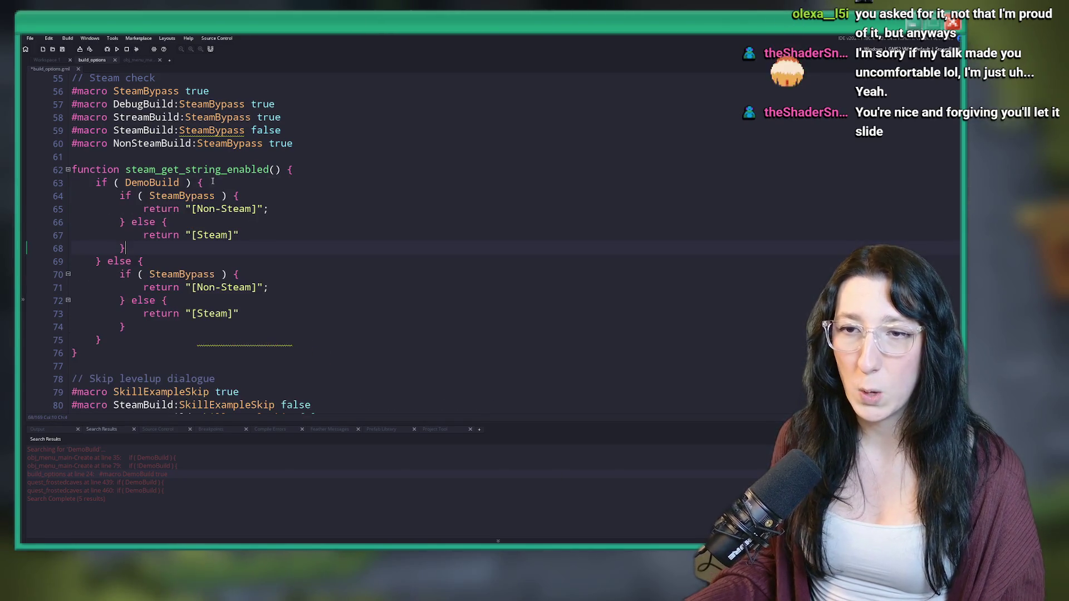
pyautogui.click(253, 208)
pyautogui.write('De')
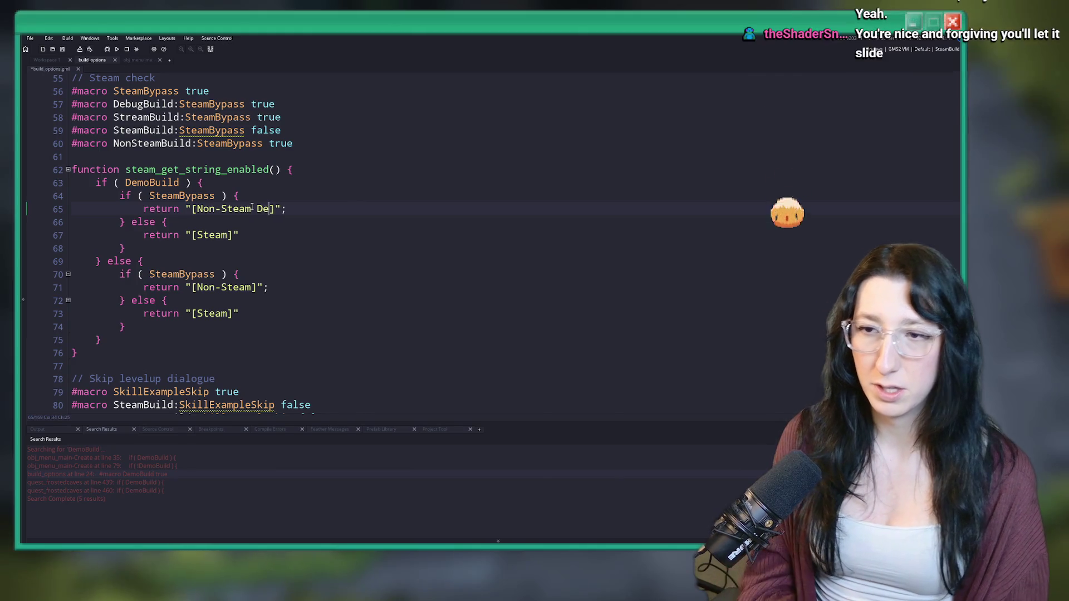
pyautogui.write('mo')
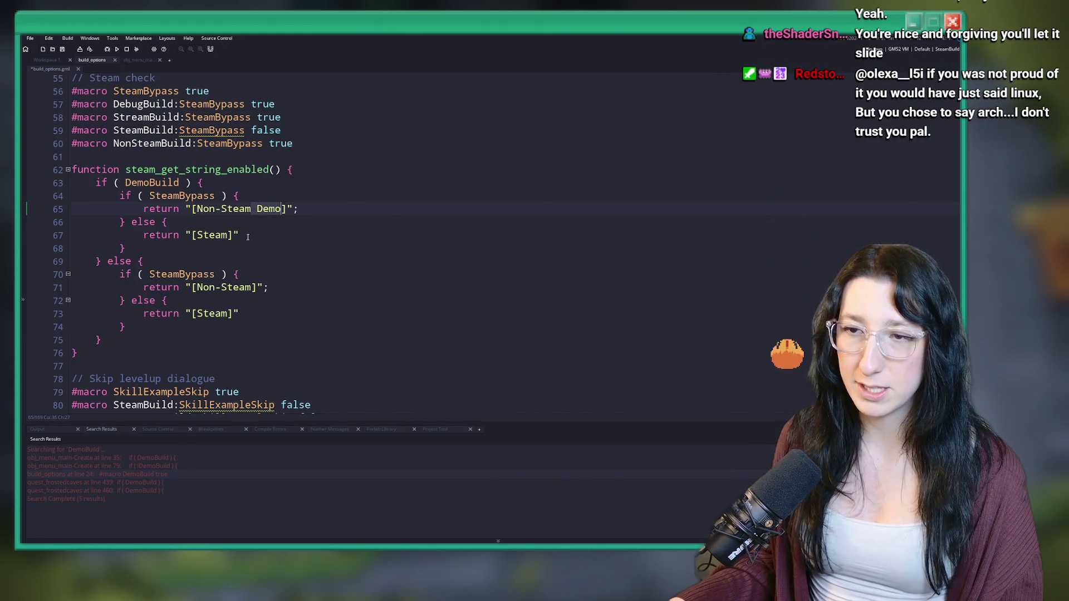
# Run the game, check the version label reads Steam Demo, visit Patch Notes and Back, then close it
pyautogui.click(116, 50)
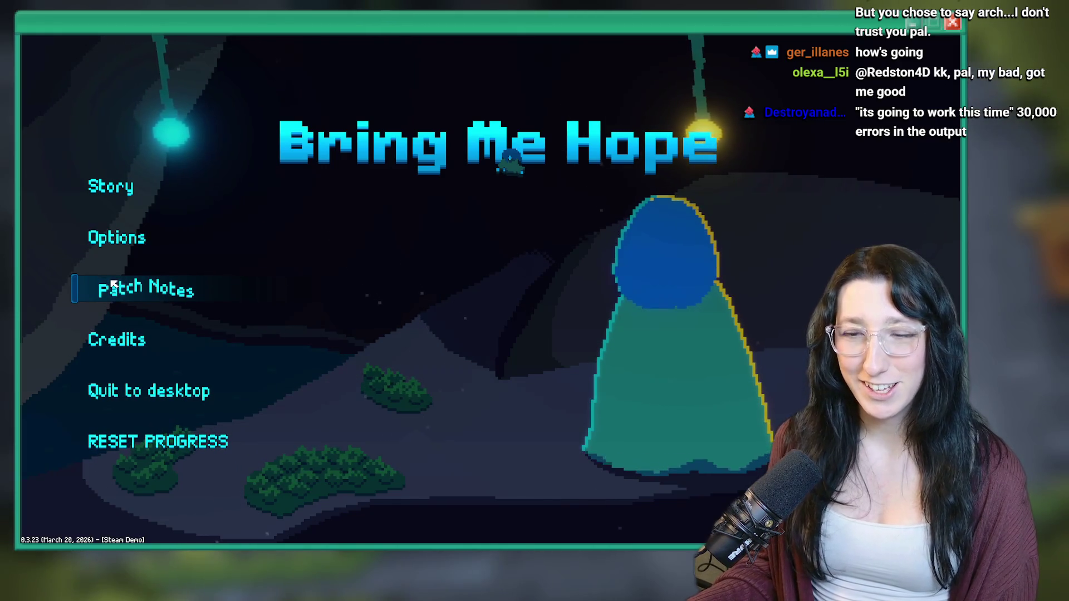
pyautogui.click(111, 288)
pyautogui.click(110, 472)
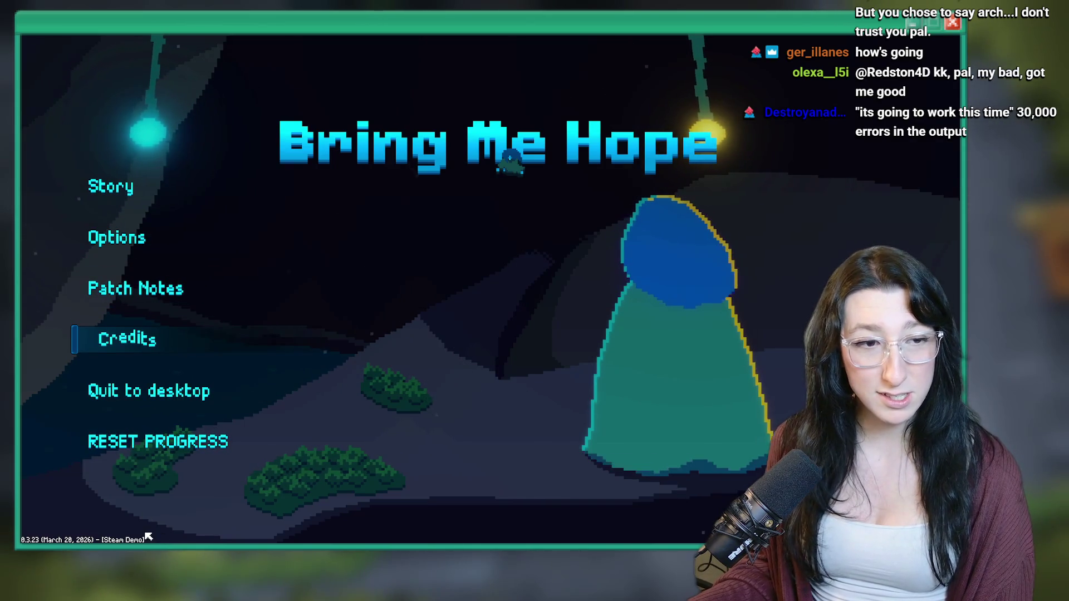
pyautogui.hotkey('alt', 'F4')
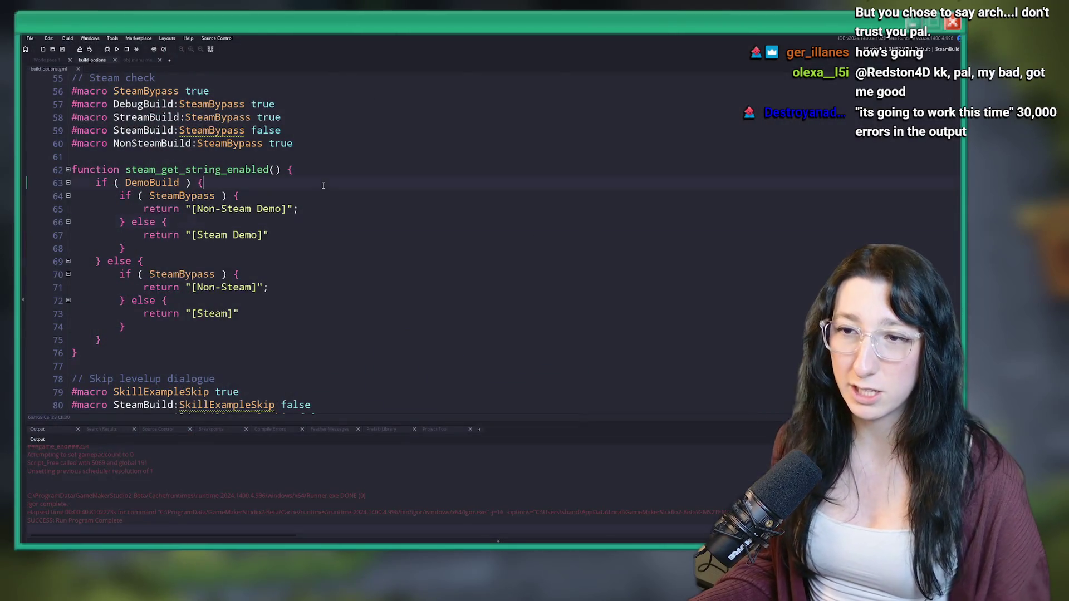
# In obj_menu Create, select the pause menu's if ( DemoBuild ) Discord button block
pyautogui.click(147, 60)
pyautogui.scroll(10, 320, 266)
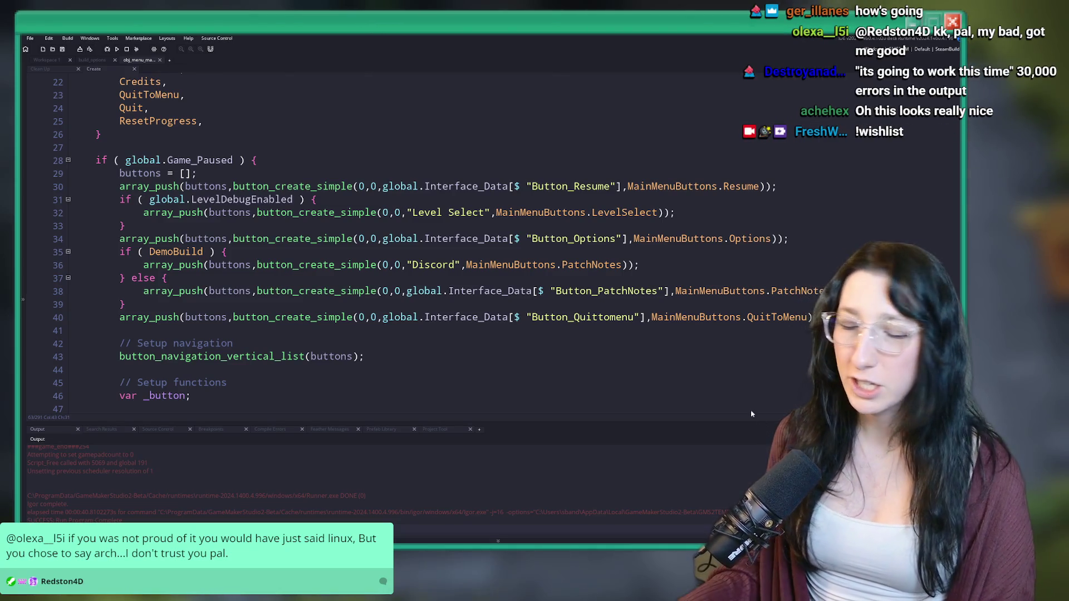
pyautogui.click(557, 251)
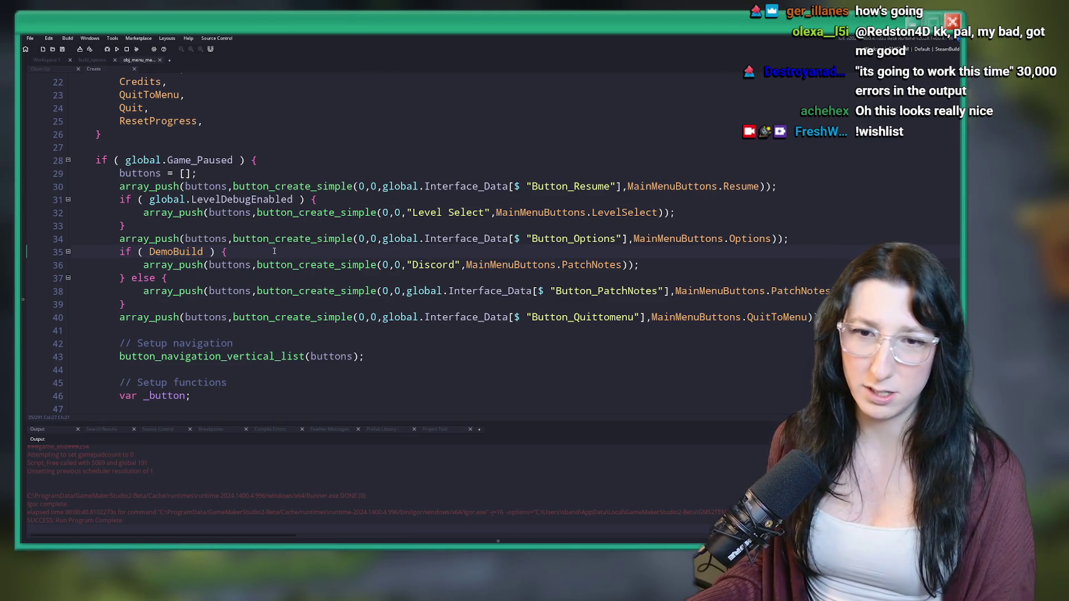
pyautogui.scroll(-1, 289, 221)
pyautogui.click(695, 220)
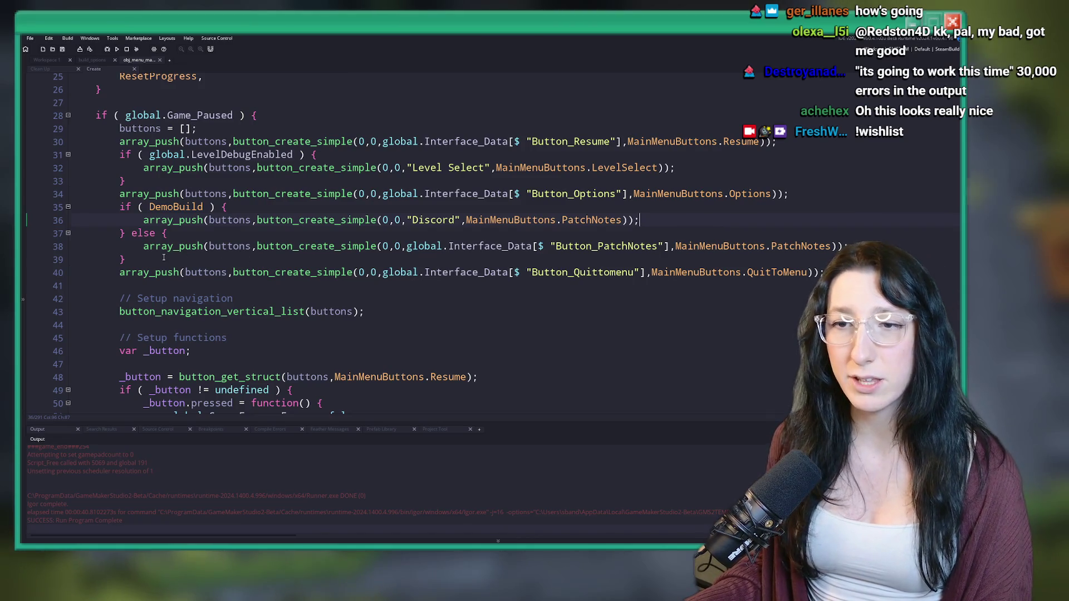
pyautogui.moveTo(127, 260)
pyautogui.mouseDown()
pyautogui.moveTo(75, 220)
pyautogui.moveTo(133, 207)
pyautogui.moveTo(121, 202)
pyautogui.mouseUp()
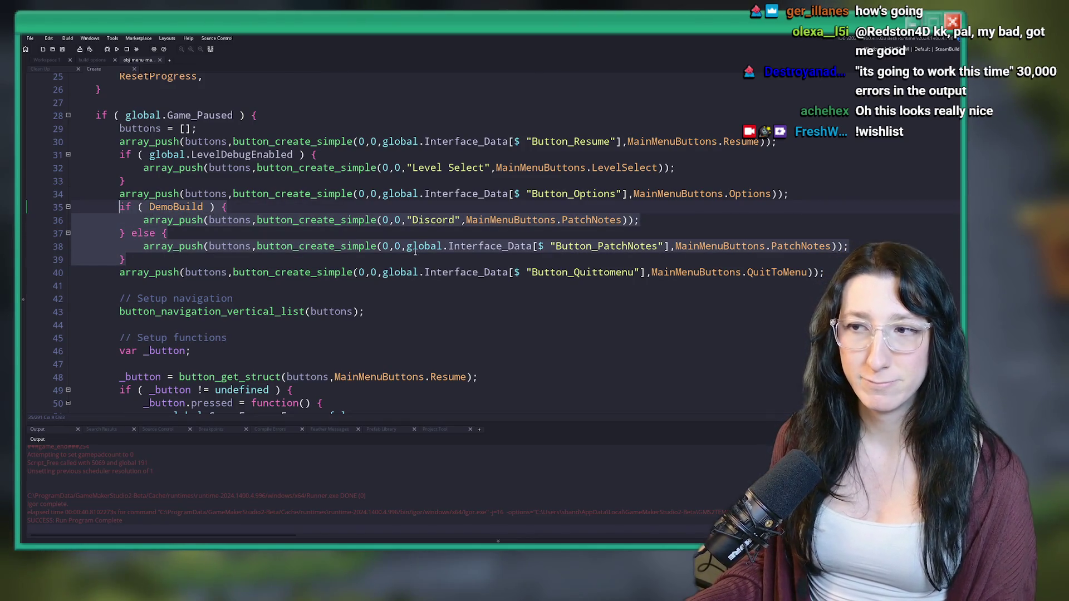
# Paste that DemoBuild block over the main menu's Button_PatchNotes line and run with F5
pyautogui.scroll(-3, 273, 264)
pyautogui.scroll(-20, 273, 263)
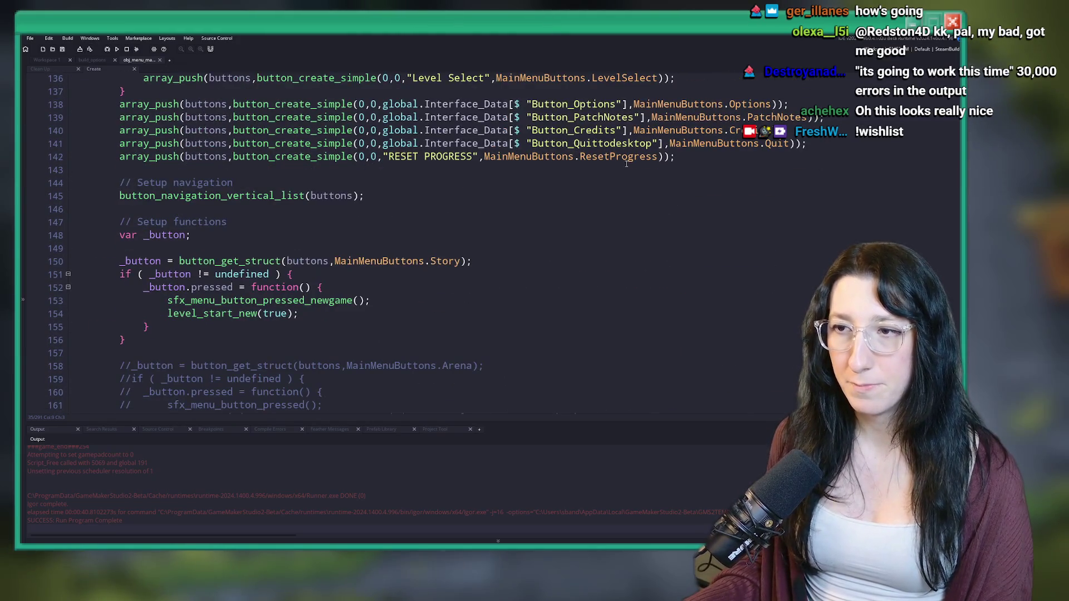
pyautogui.scroll(1, 627, 163)
pyautogui.moveTo(822, 162); pyautogui.dragTo(75, 162)
pyautogui.hotkey('ctrl', 'v')
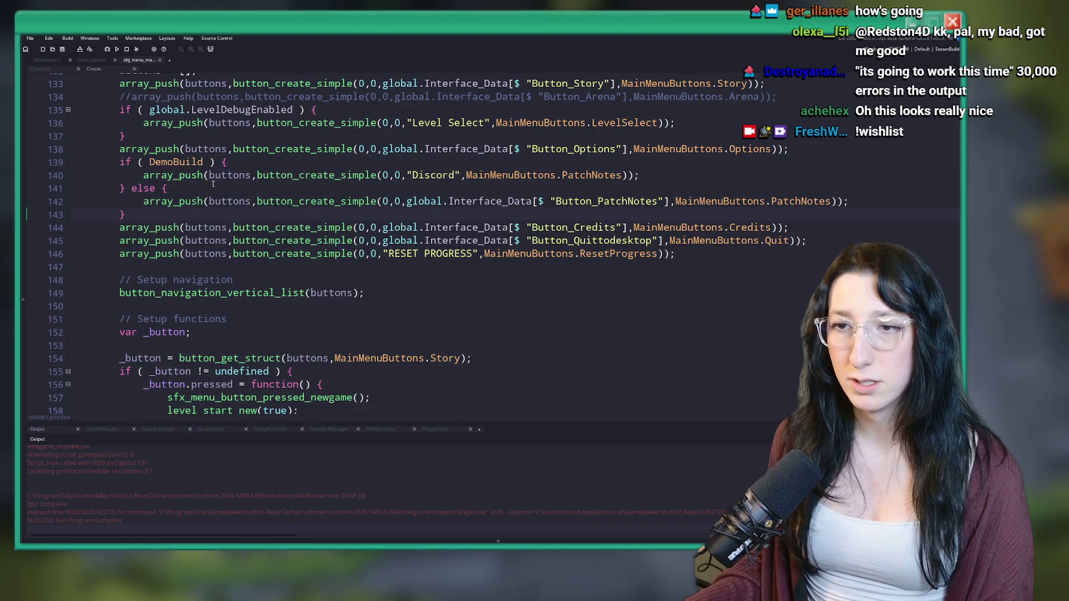
pyautogui.click(213, 184)
pyautogui.scroll(-1, 206, 187)
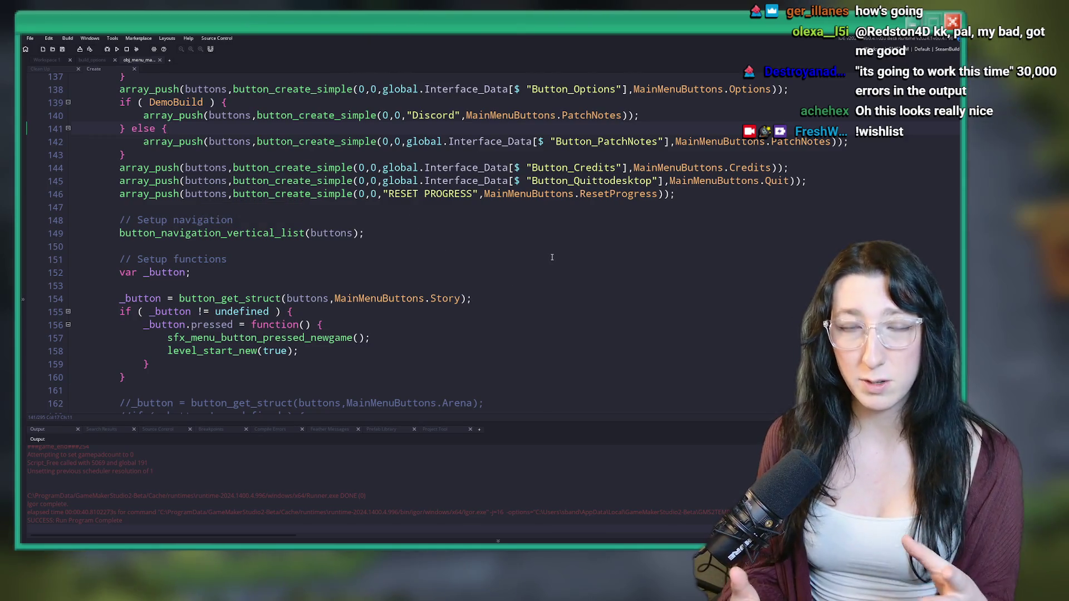
pyautogui.scroll(2, 639, 211)
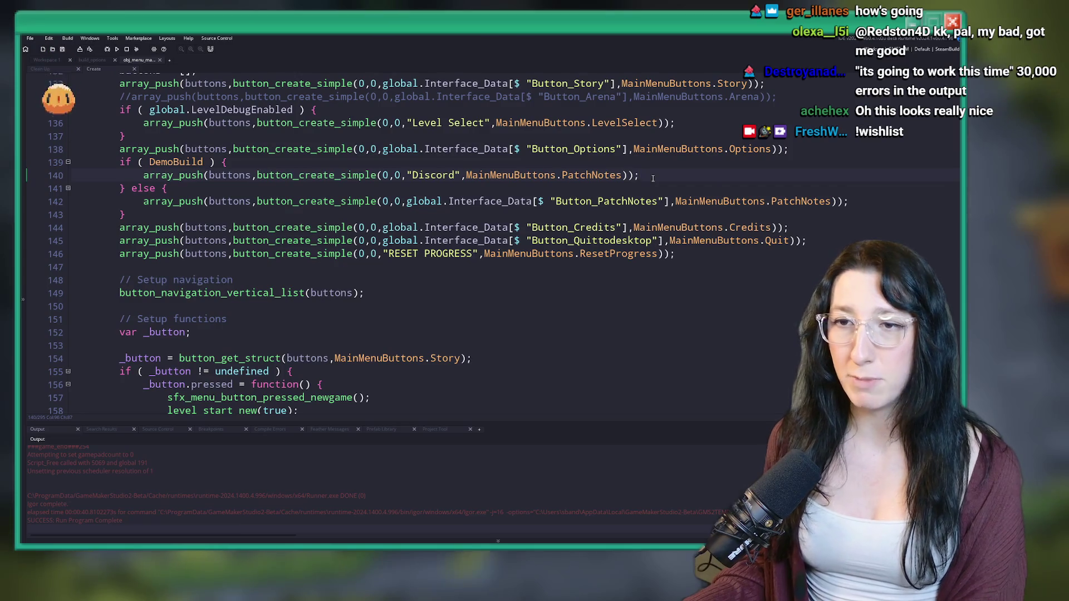
pyautogui.scroll(2, 653, 177)
pyautogui.press('F5')
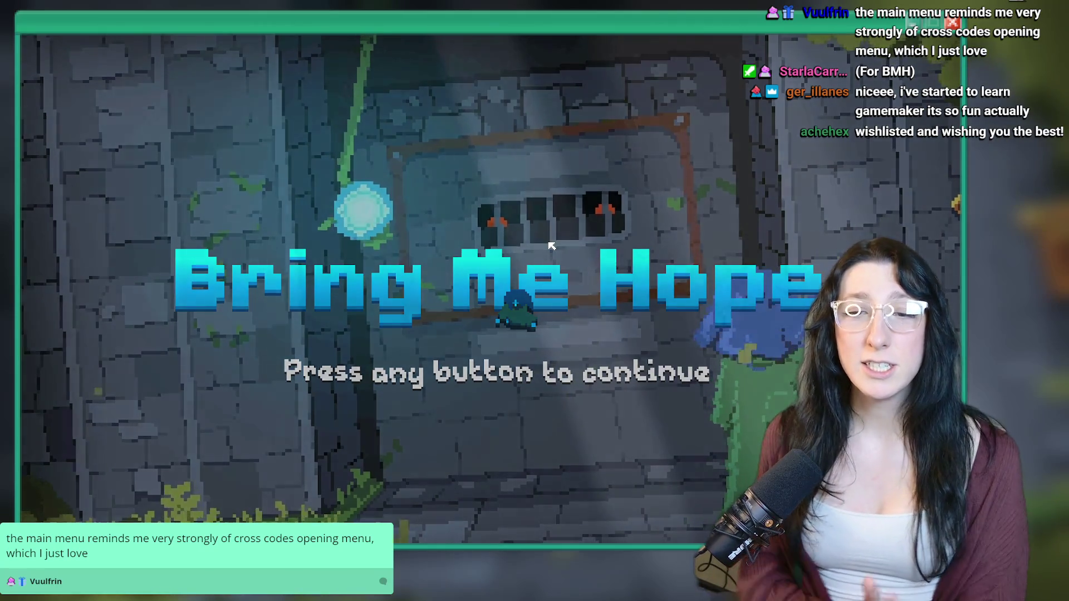
pyautogui.press('Return')
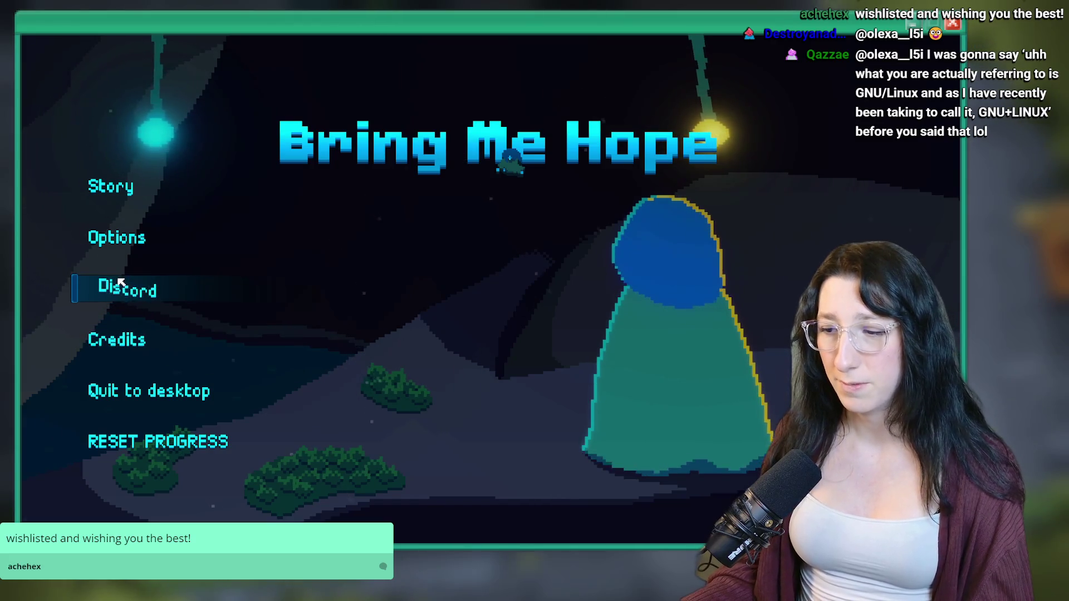
pyautogui.click(121, 283)
pyautogui.click(123, 466)
pyautogui.click(121, 285)
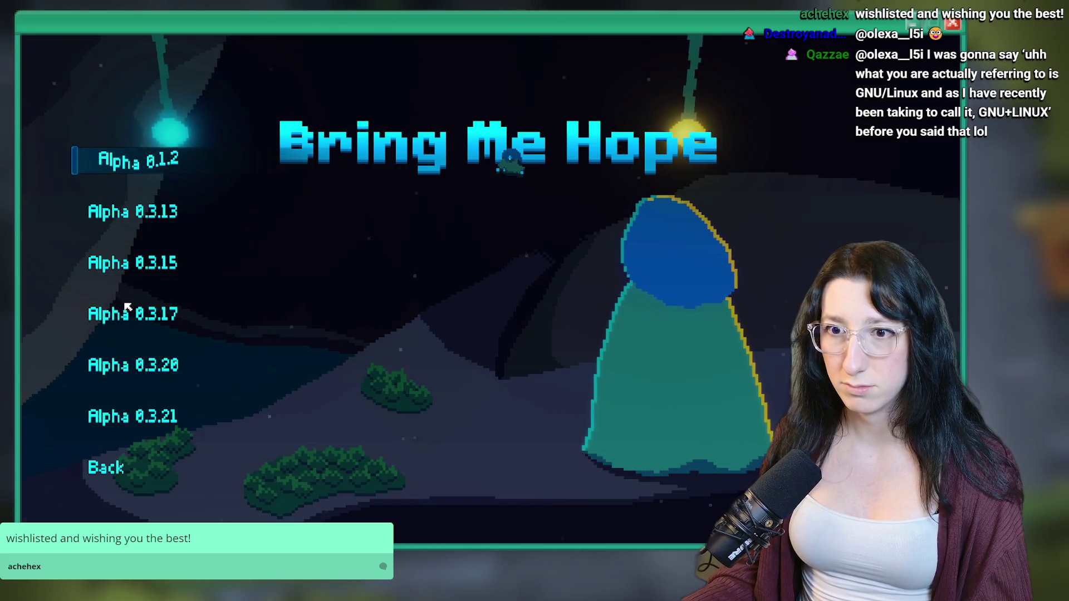
pyautogui.click(123, 472)
pyautogui.click(108, 287)
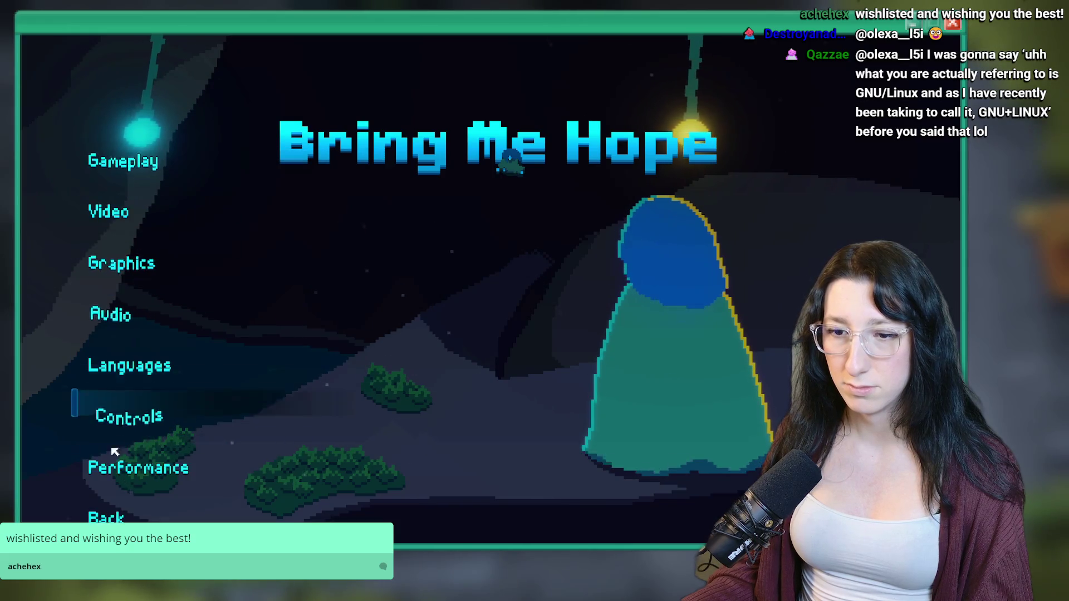
pyautogui.click(112, 406)
pyautogui.click(135, 285)
pyautogui.hotkey('alt', 'F4')
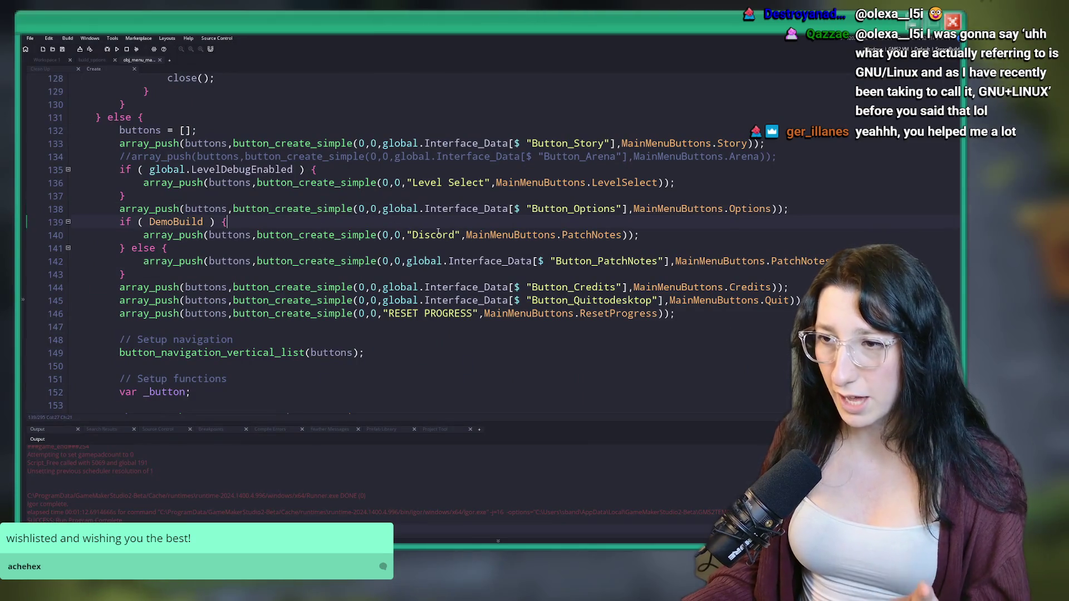
# Select the DemoBuild Discord link handling code for reuse
pyautogui.scroll(-12, 408, 234)
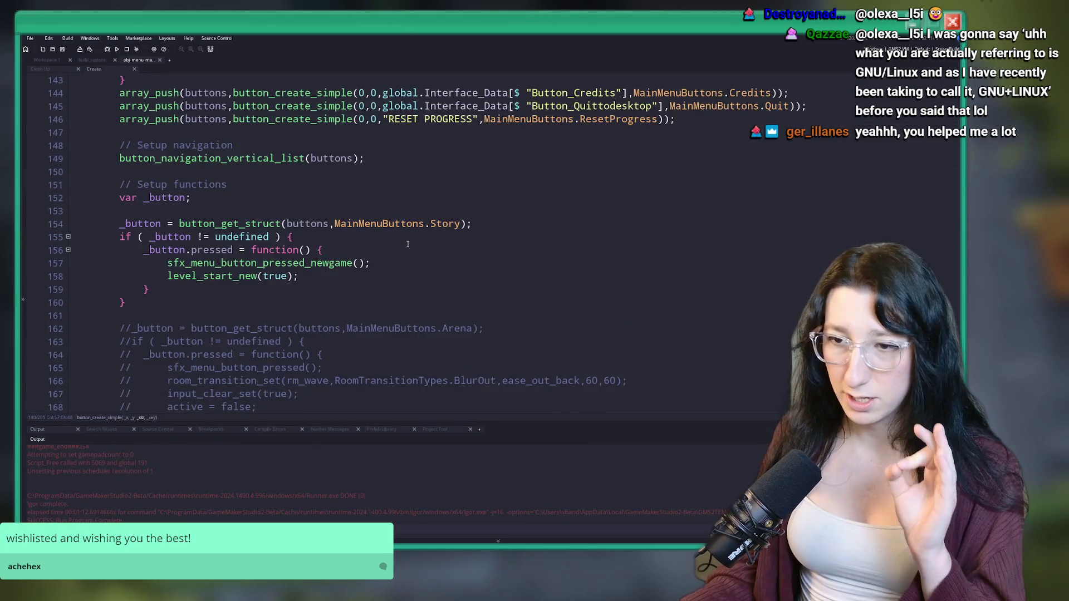
pyautogui.scroll(-11, 415, 239)
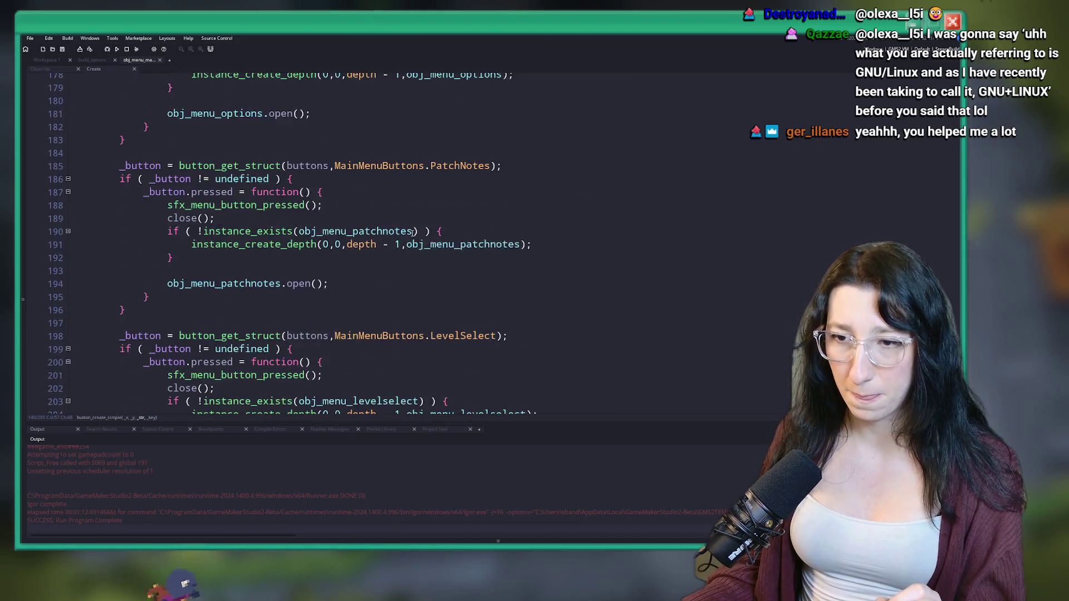
pyautogui.scroll(20, 412, 254)
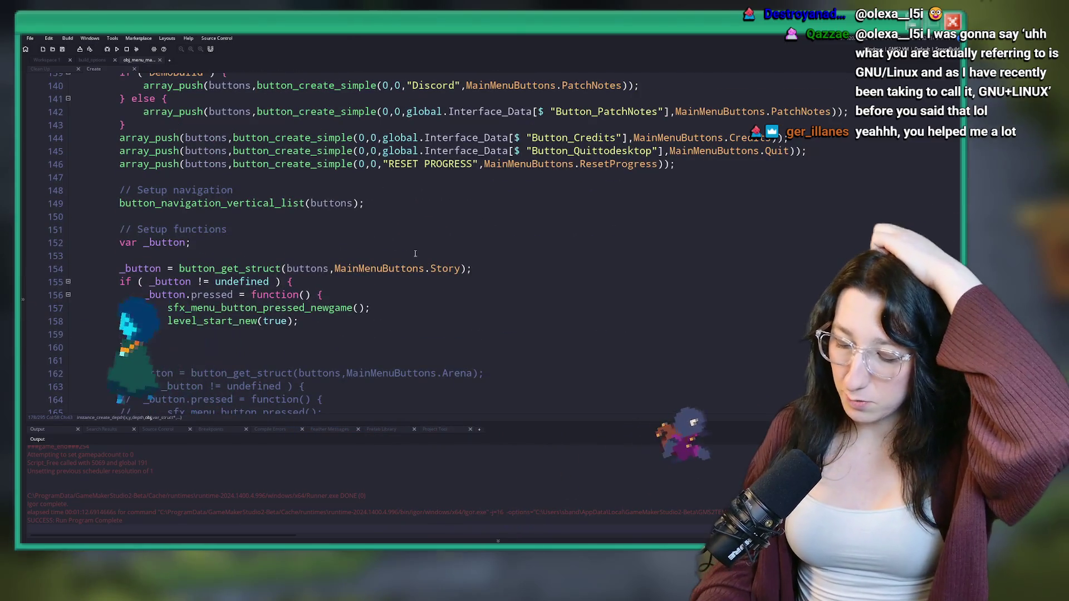
pyautogui.scroll(9, 423, 258)
pyautogui.scroll(13, 439, 266)
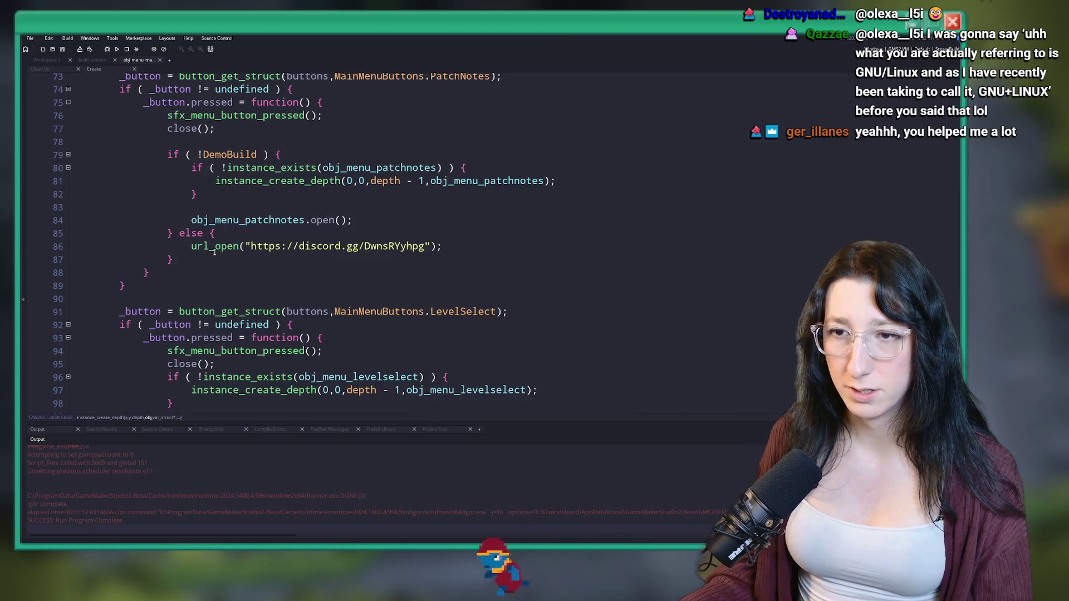
pyautogui.moveTo(174, 259)
pyautogui.mouseDown()
pyautogui.moveTo(184, 223)
pyautogui.moveTo(167, 207)
pyautogui.moveTo(160, 155)
pyautogui.mouseUp()
pyautogui.hotkey('ctrl', 'c')
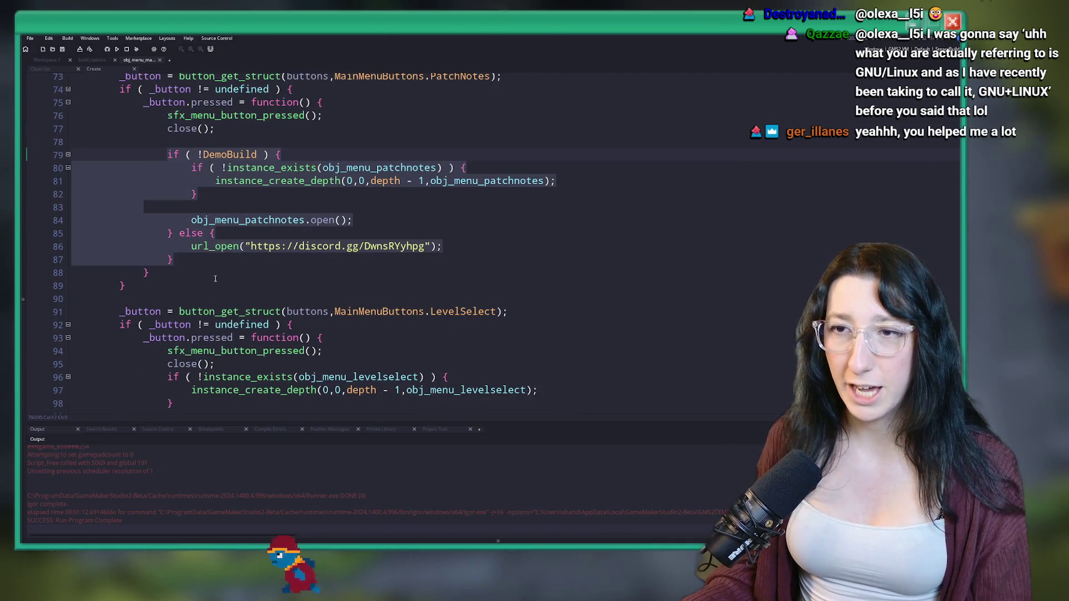
pyautogui.scroll(-14, 267, 234)
pyautogui.scroll(-18, 267, 234)
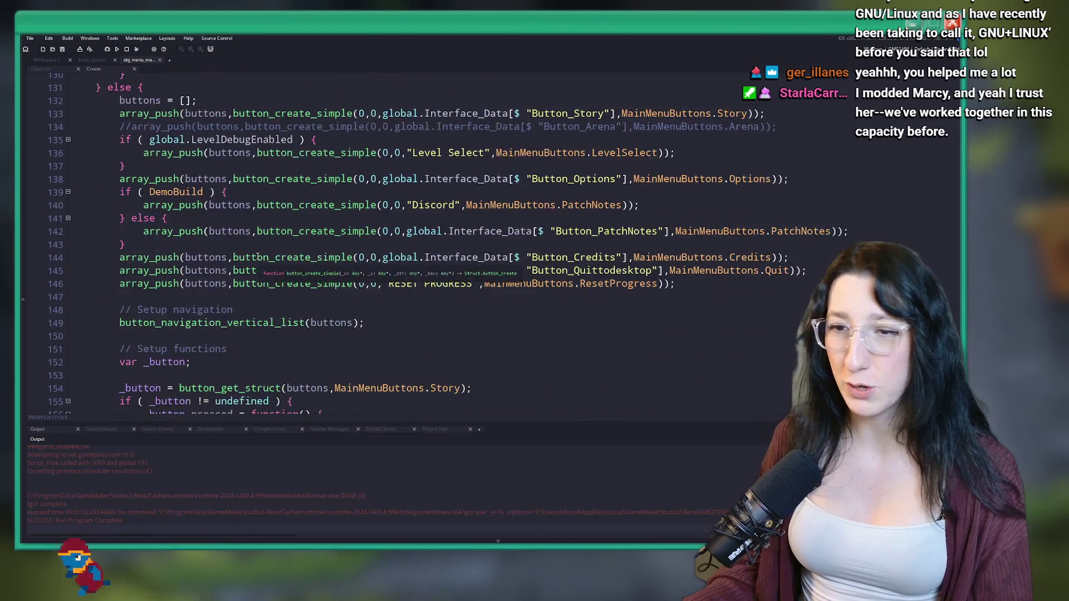
pyautogui.scroll(-7, 362, 151)
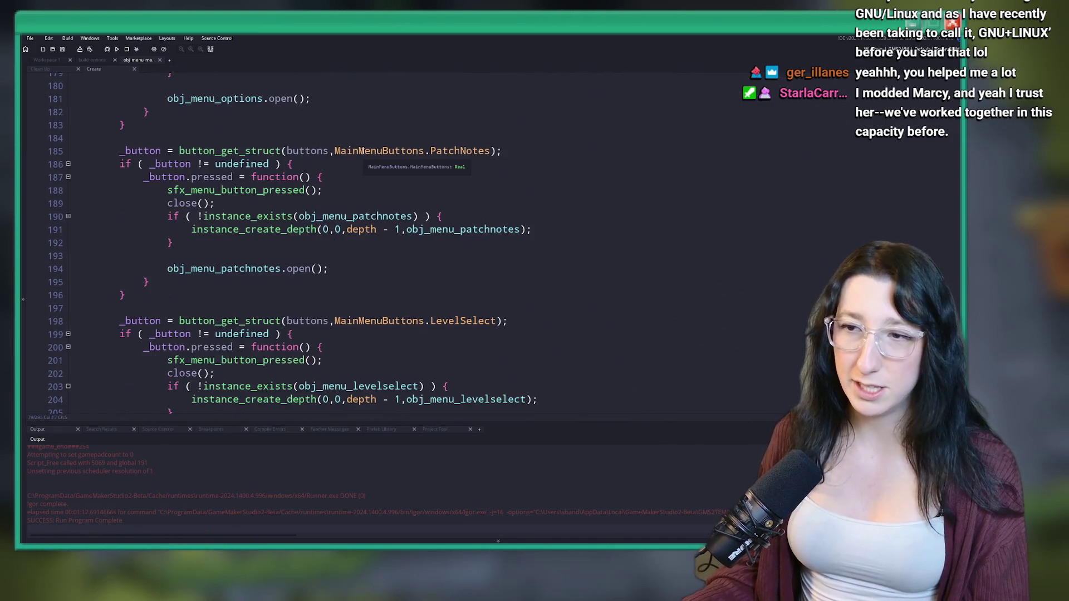
pyautogui.scroll(2, 250, 216)
pyautogui.scroll(1, 250, 216)
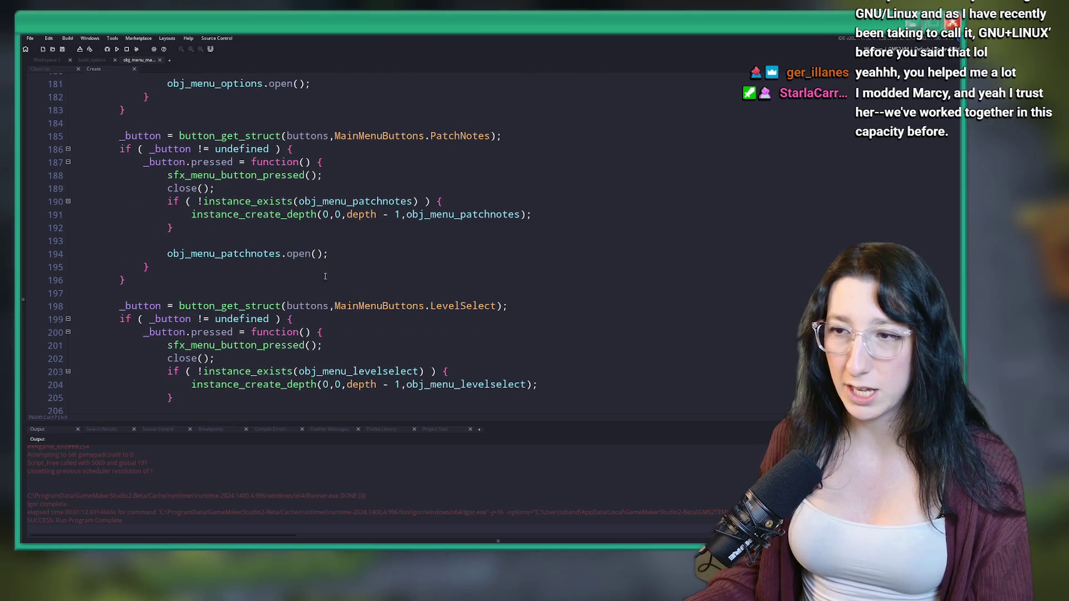
# Replace the old patch-notes creation block with the DemoBuild-aware block, save, and delete the duplicate open call
pyautogui.moveTo(391, 228); pyautogui.dragTo(170, 203)
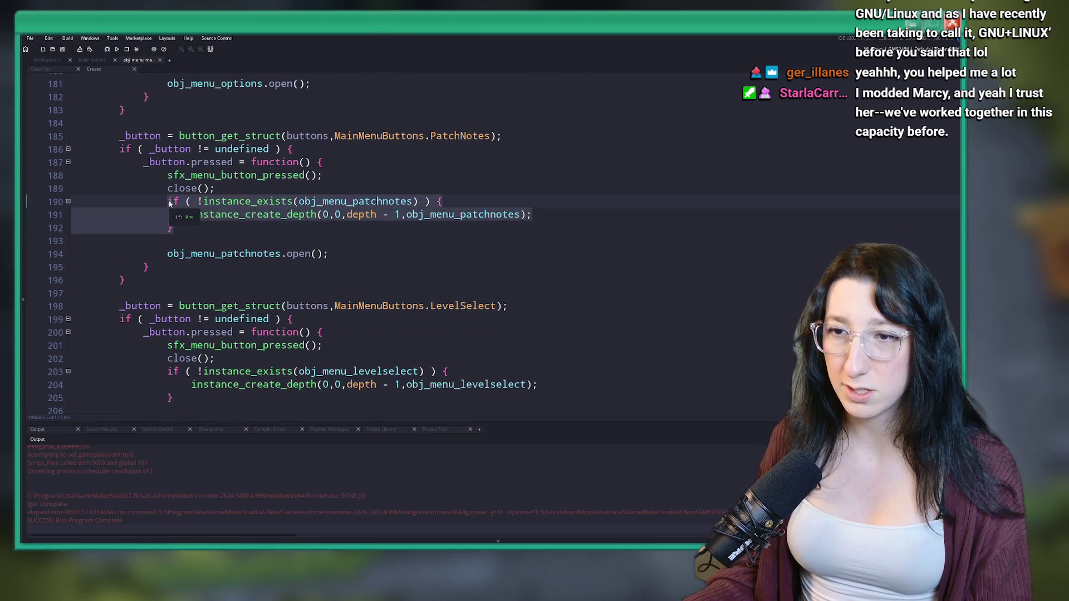
pyautogui.hotkey('ctrl', 'v')
pyautogui.hotkey('ctrl', 'z')
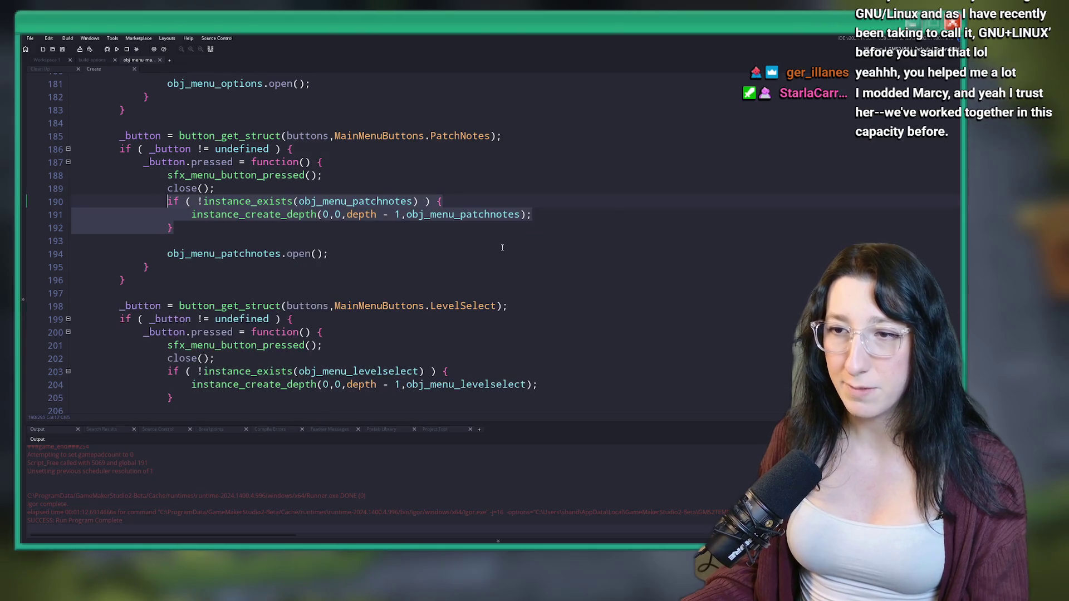
pyautogui.hotkey('ctrl', 'y')
pyautogui.hotkey('ctrl', 's')
pyautogui.hotkey('ctrl', 'z')
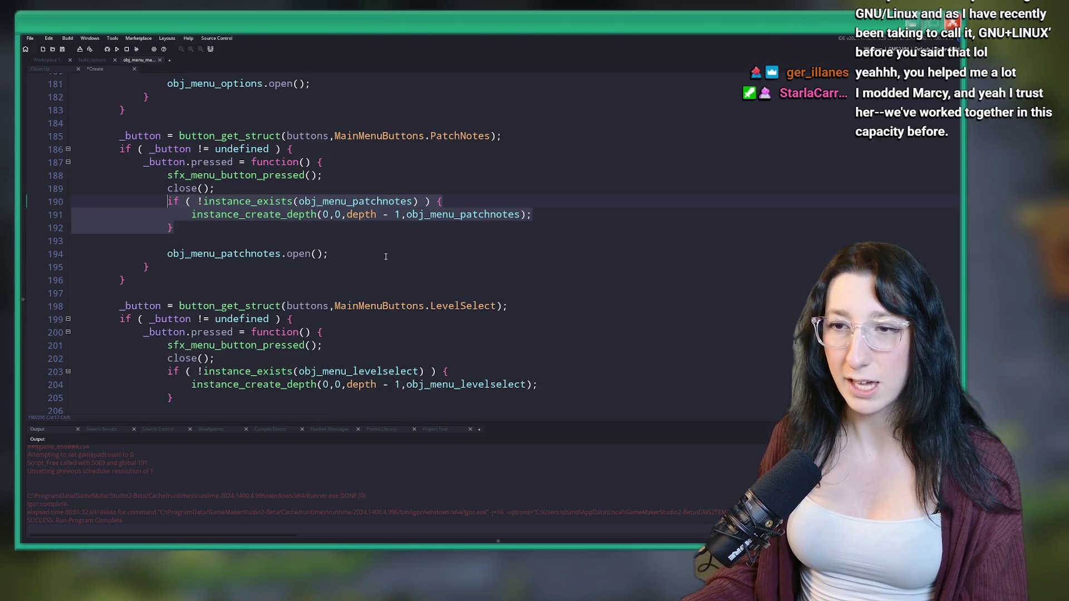
pyautogui.hotkey('ctrl', 'y')
pyautogui.moveTo(345, 326); pyautogui.dragTo(344, 315)
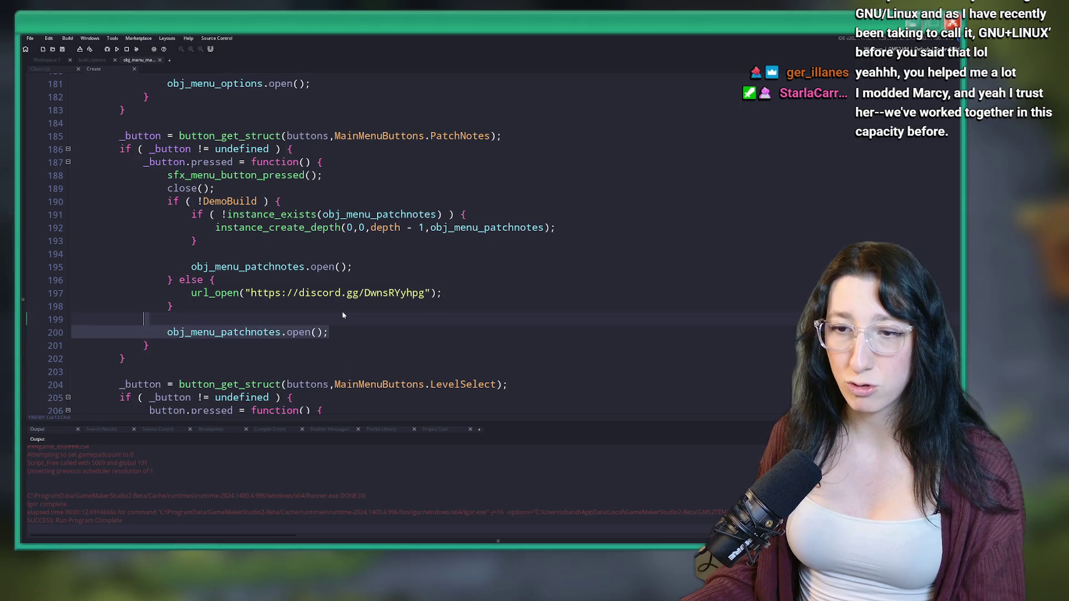
pyautogui.press('Delete')
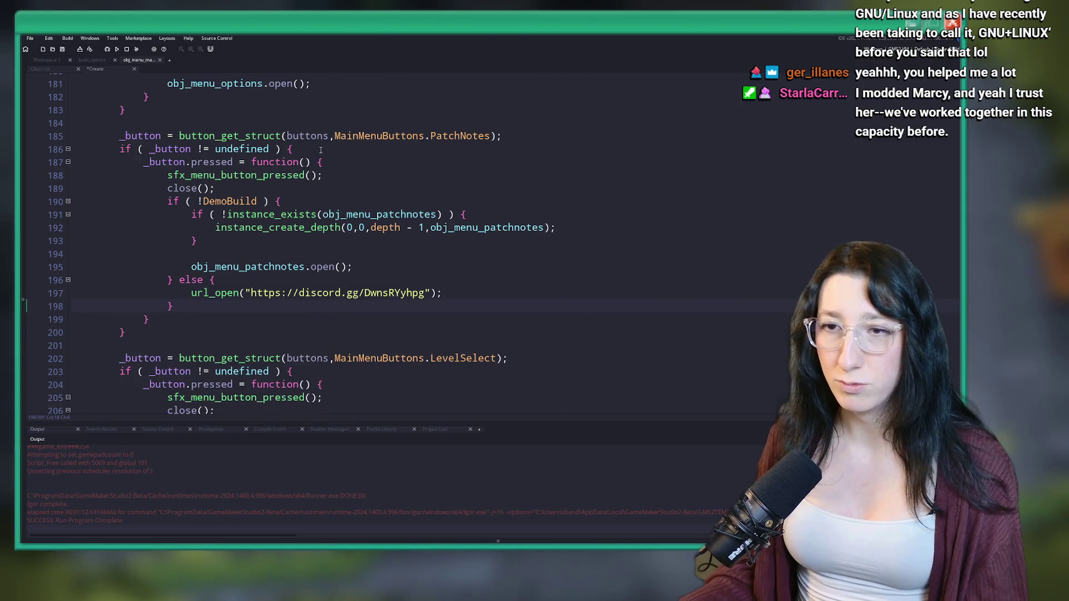
# Jump from the PatchNotes button lookup to where the PatchNotes button is created
pyautogui.scroll(2, 320, 151)
pyautogui.click(490, 210)
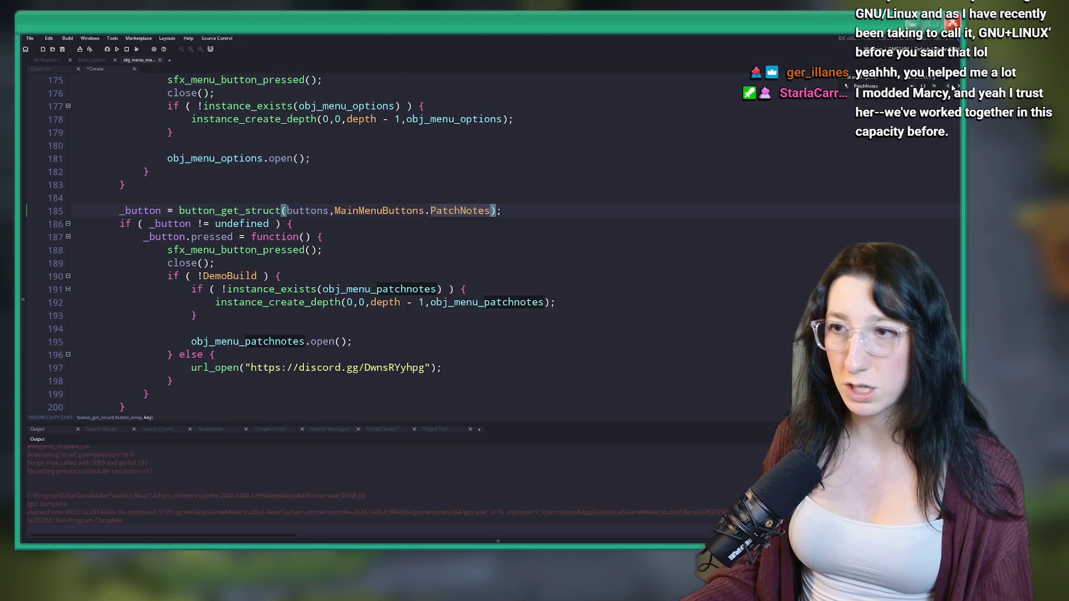
pyautogui.hotkey('shift', 'F3')
pyautogui.hotkey('shift', 'F3')
pyautogui.hotkey('shift', 'F3')
pyautogui.hotkey('shift', 'F3')
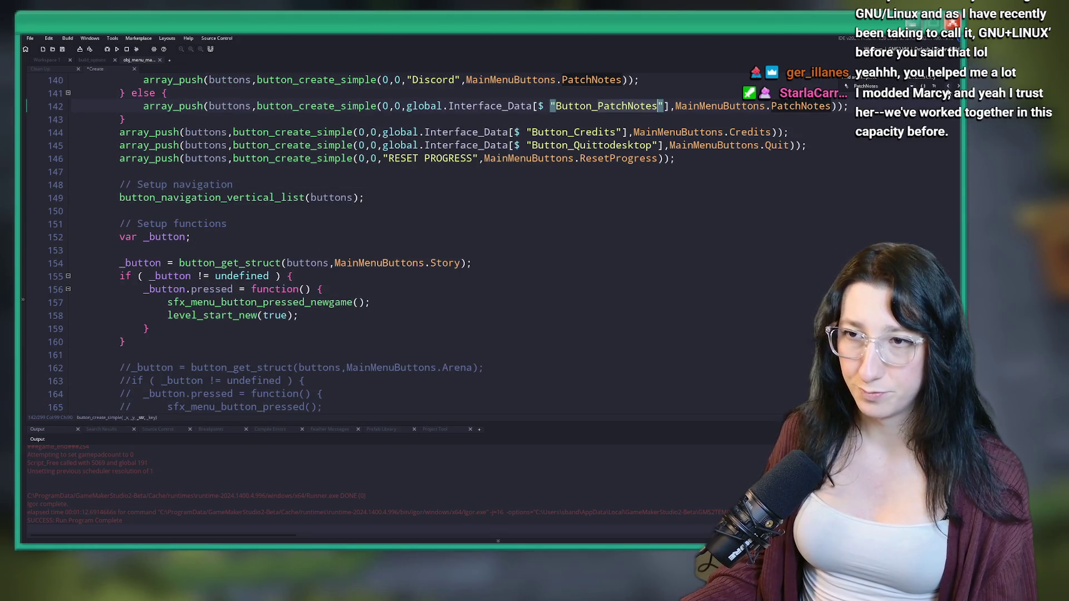
pyautogui.scroll(2, 580, 254)
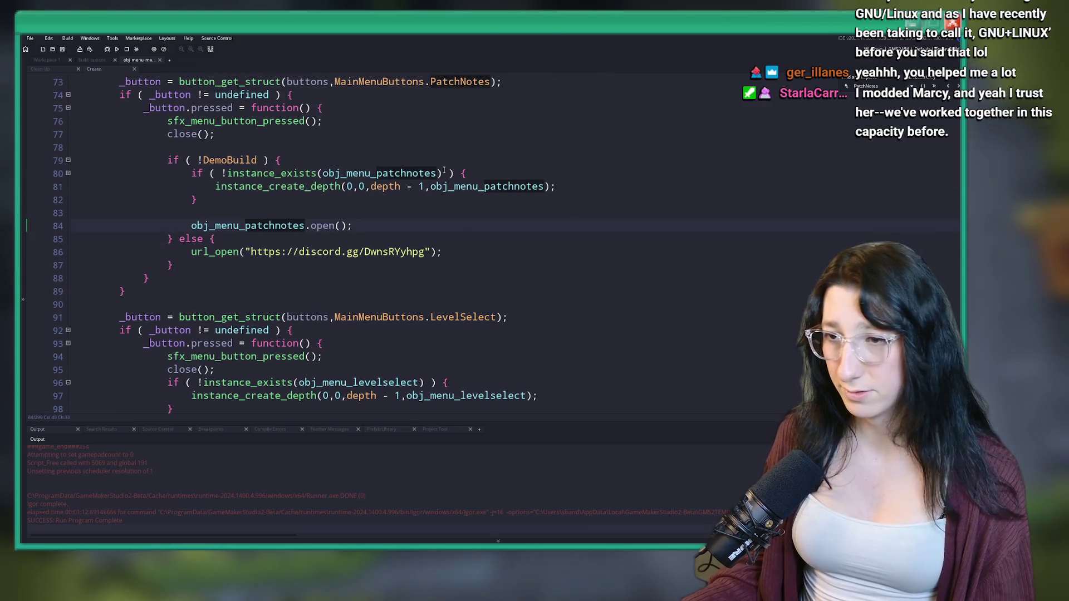
pyautogui.press('End')
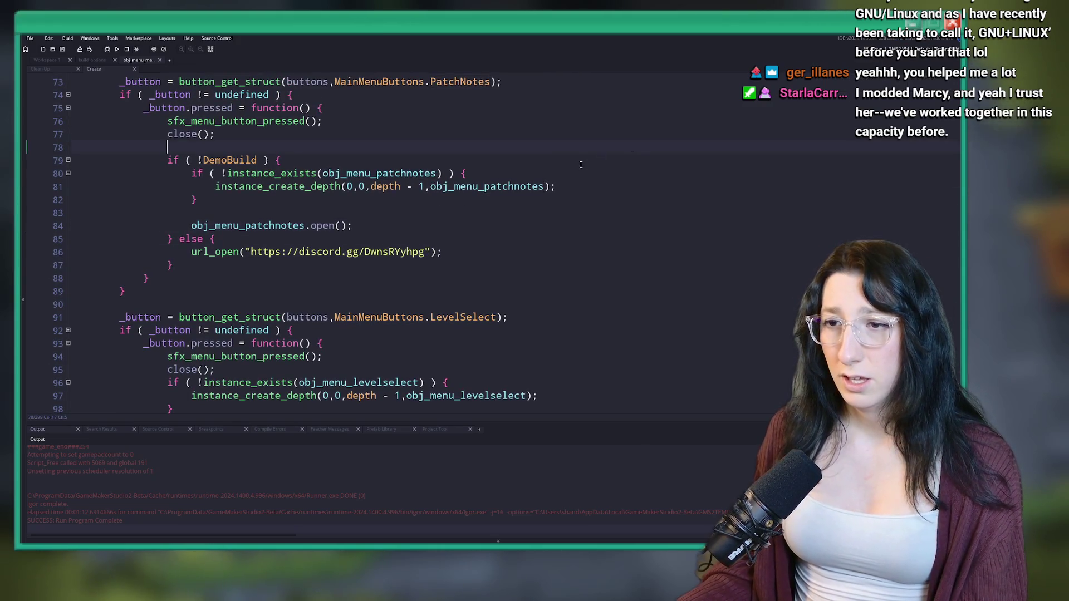
pyautogui.press('F5')
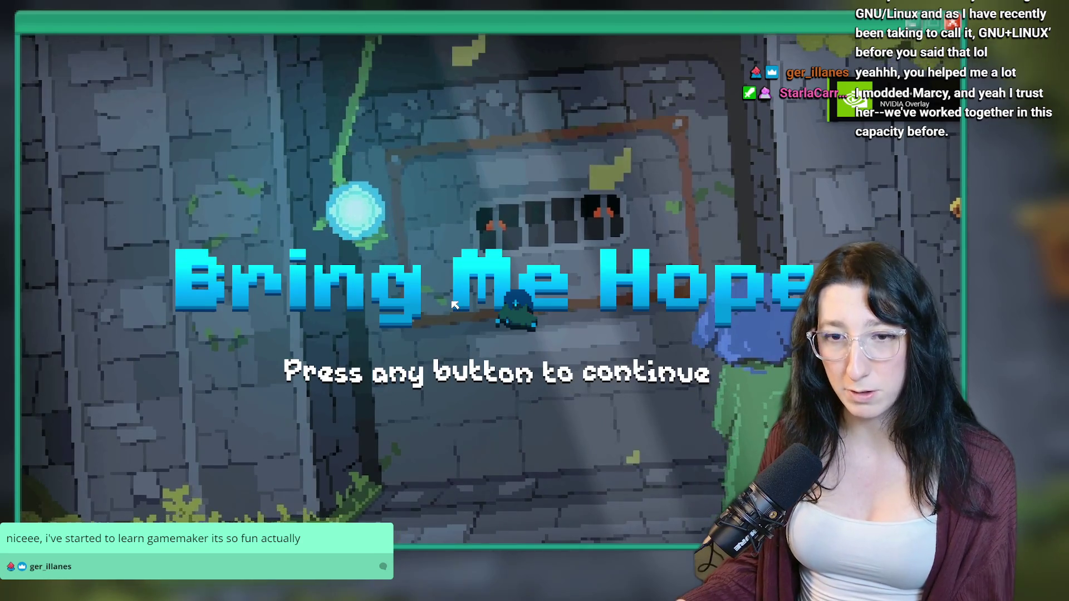
pyautogui.press('Return')
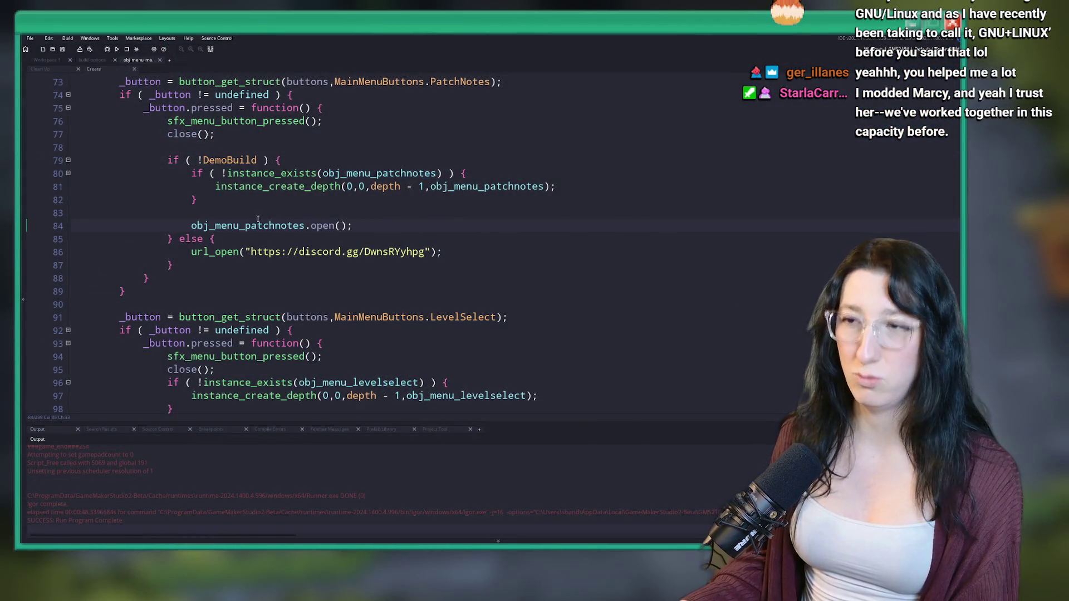
# In the first PatchNotes handler, move close(); from the top to below the patch-notes open call
pyautogui.scroll(1, 210, 195)
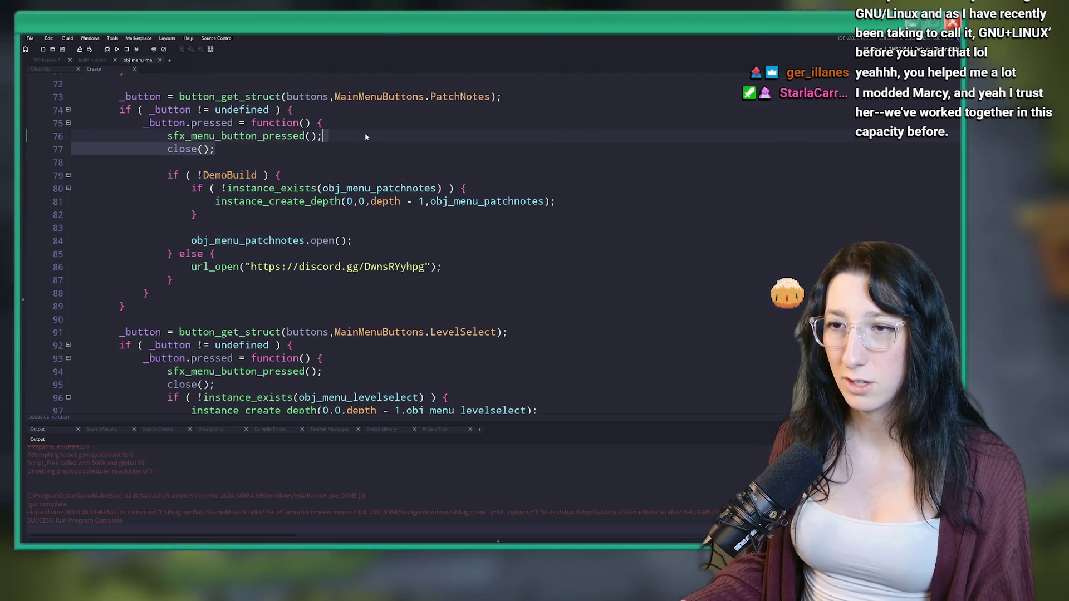
pyautogui.press('BackSpace')
pyautogui.press('BackSpace')
pyautogui.press('BackSpace')
pyautogui.press('Return')
pyautogui.write('close();')
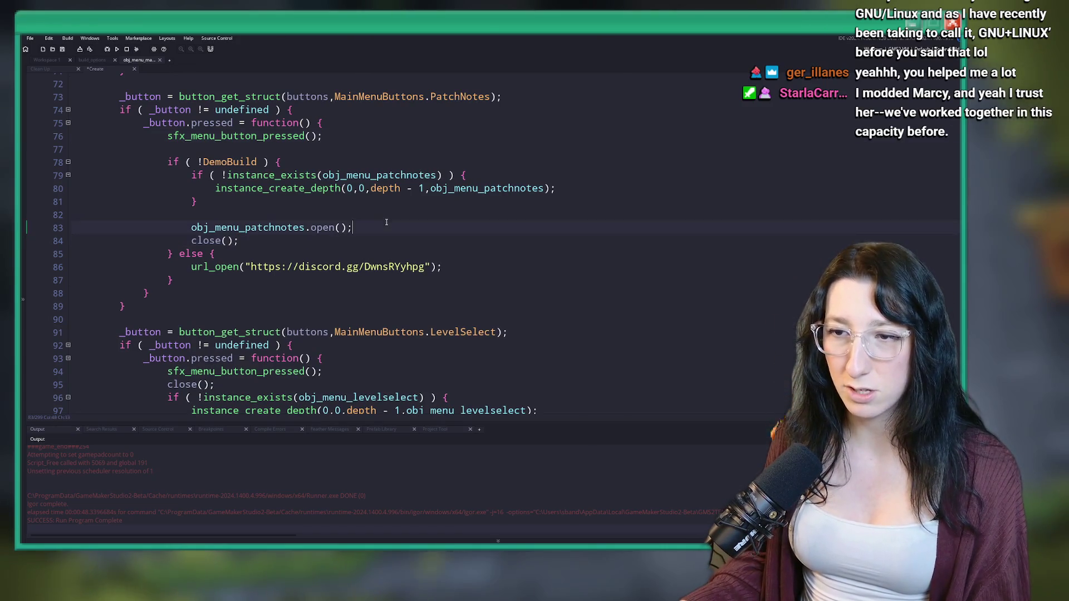
pyautogui.click(365, 267)
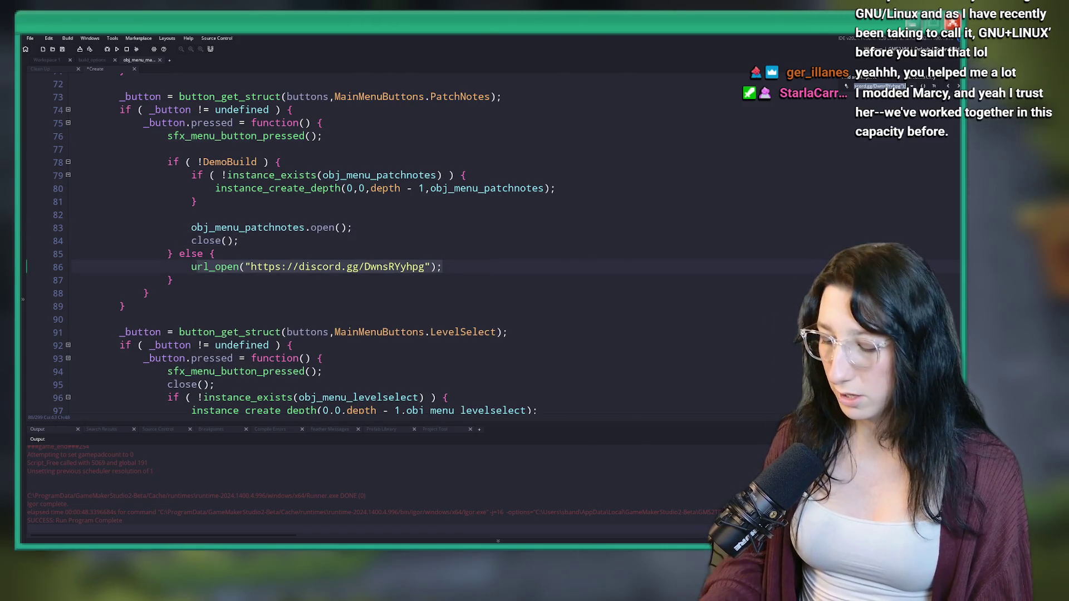
pyautogui.scroll(-20, 495, 167)
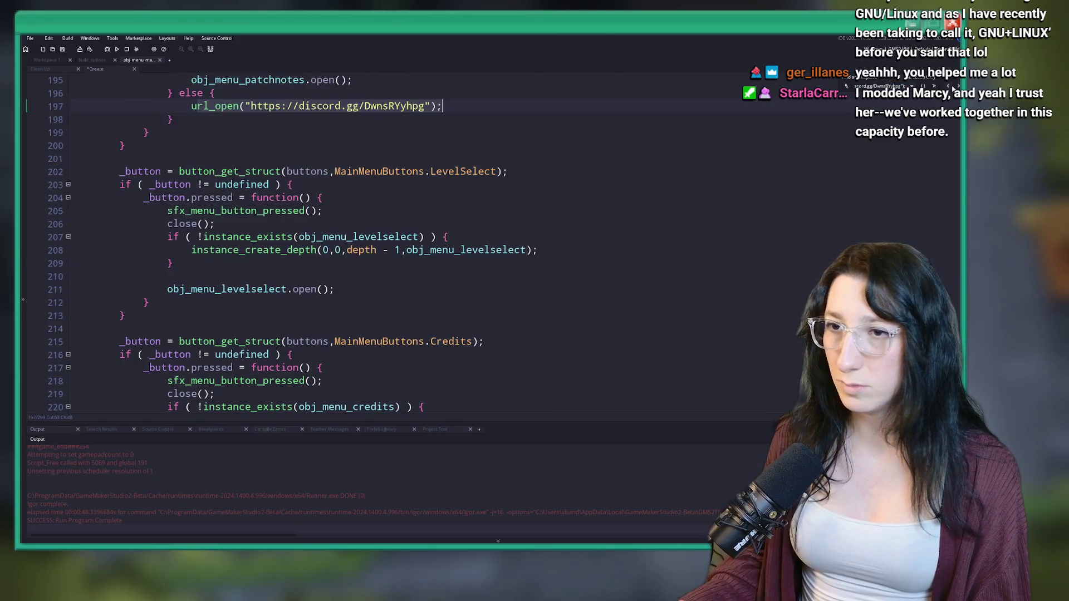
pyautogui.scroll(2, 495, 145)
# Move close(); in the second PatchNotes handler the same way, removing the extra line
pyautogui.click(495, 145)
pyautogui.scroll(1, 495, 142)
pyautogui.scroll(1, 495, 142)
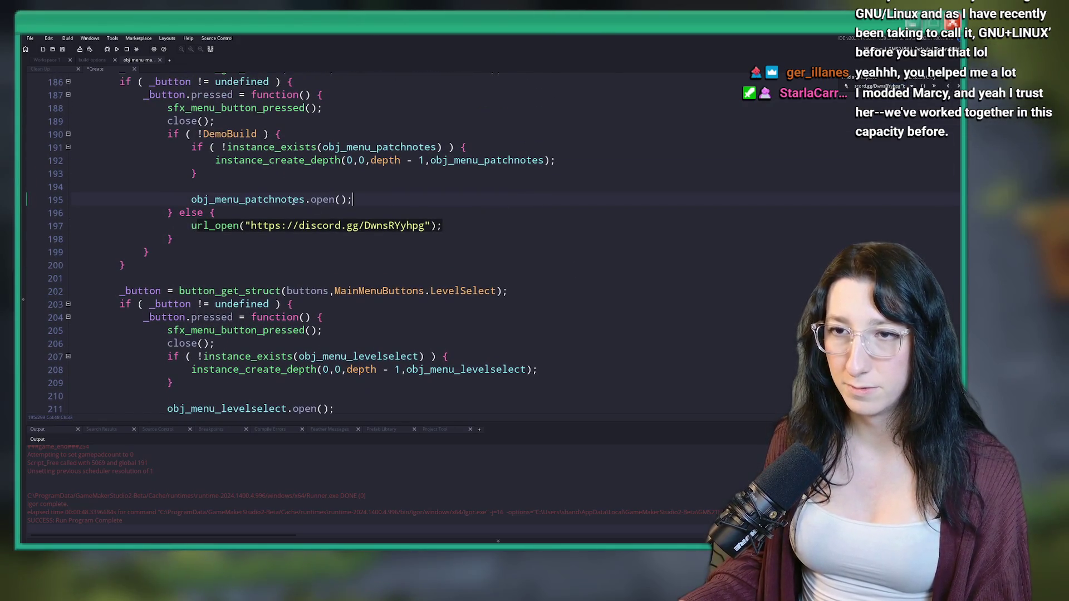
pyautogui.click(468, 199)
pyautogui.press('Return')
pyautogui.write('close();')
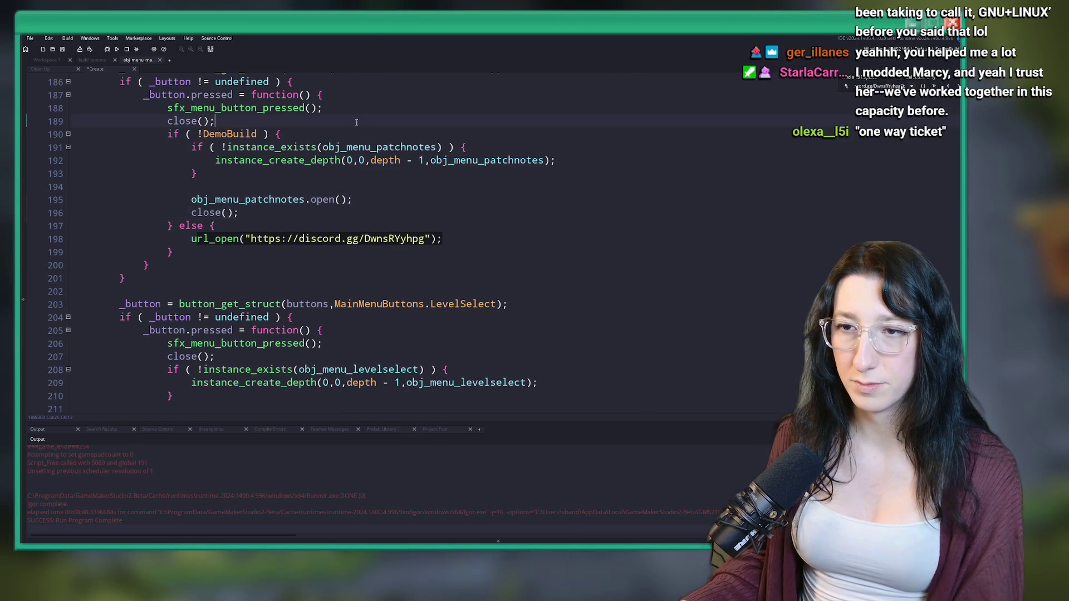
pyautogui.press('BackSpace')
pyautogui.press('BackSpace')
pyautogui.press('BackSpace')
pyautogui.click(369, 187)
pyautogui.press('BackSpace')
pyautogui.press('BackSpace')
pyautogui.press('BackSpace')
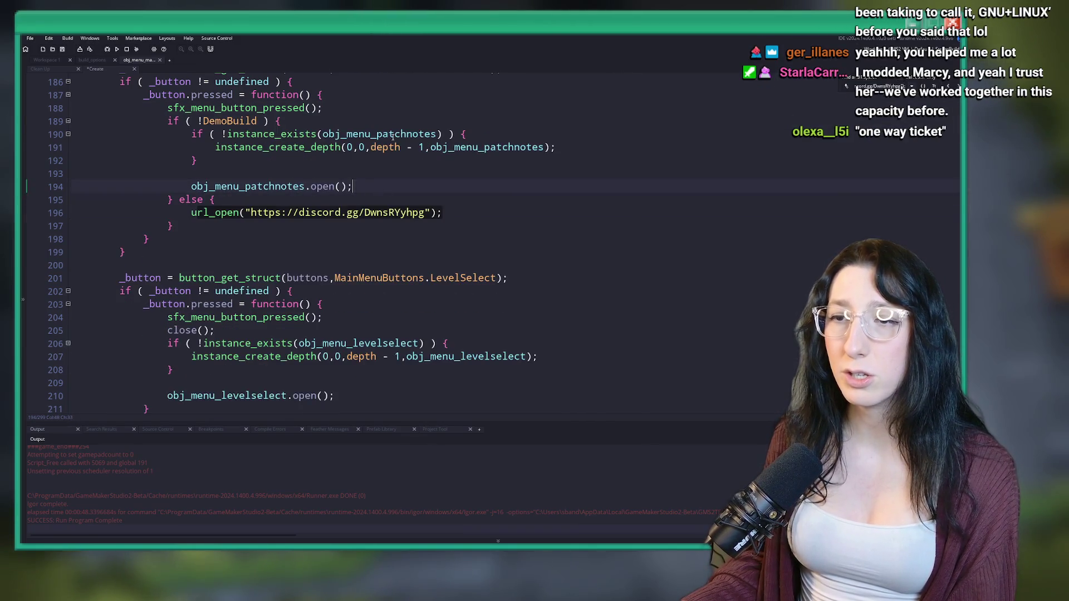
# Rework the close(); placement inside both DemoBuild branches and run the game with F5
pyautogui.click(482, 121)
pyautogui.press('Return')
pyautogui.write('close();')
pyautogui.press('Return')
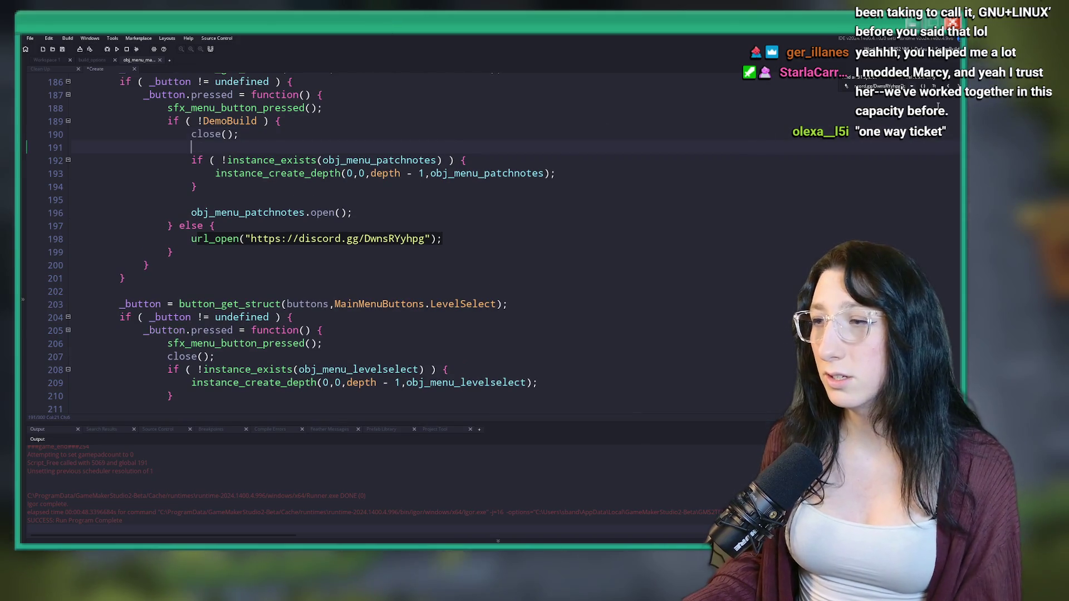
pyautogui.scroll(20, 346, 223)
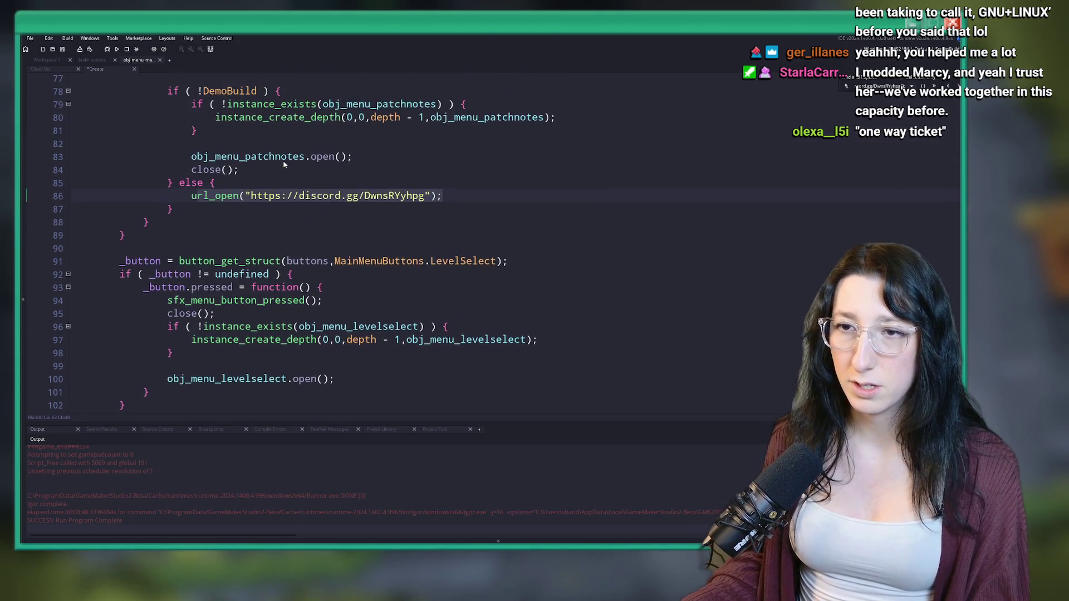
pyautogui.click(343, 157)
pyautogui.press('BackSpace')
pyautogui.scroll(1, 356, 167)
pyautogui.click(372, 138)
pyautogui.press('Return')
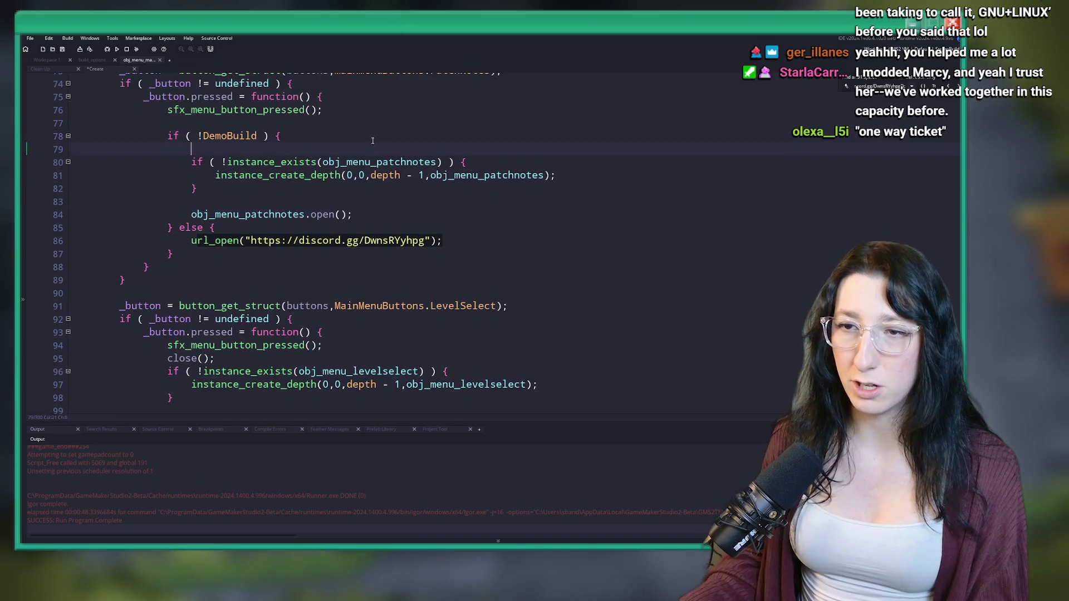
pyautogui.write('close();')
pyautogui.click(398, 241)
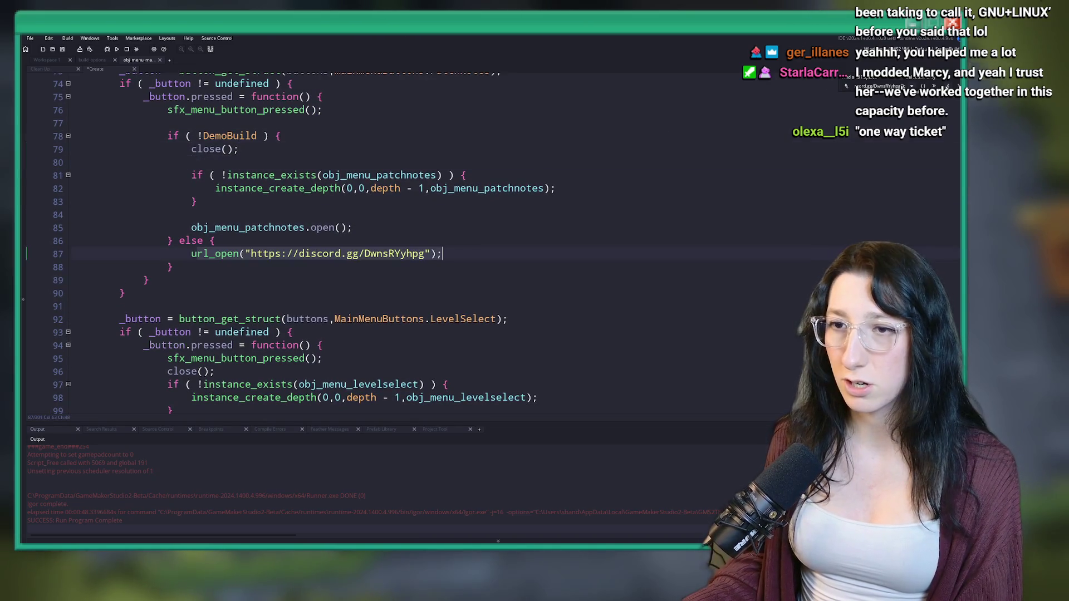
pyautogui.scroll(-10, 398, 167)
pyautogui.hotkey('ctrl', 'z')
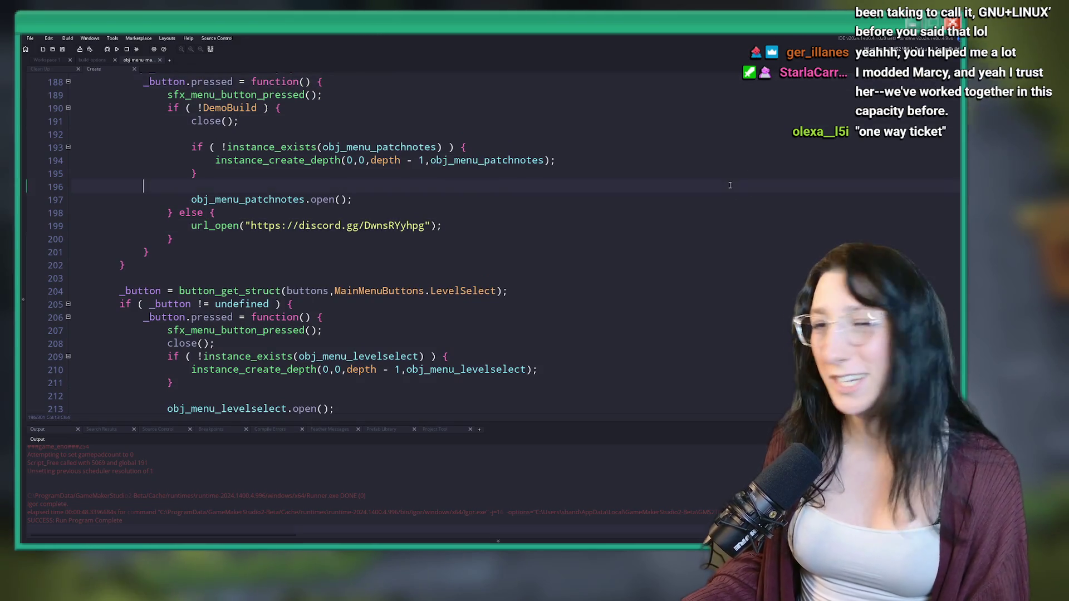
pyautogui.press('F5')
pyautogui.click(245, 187)
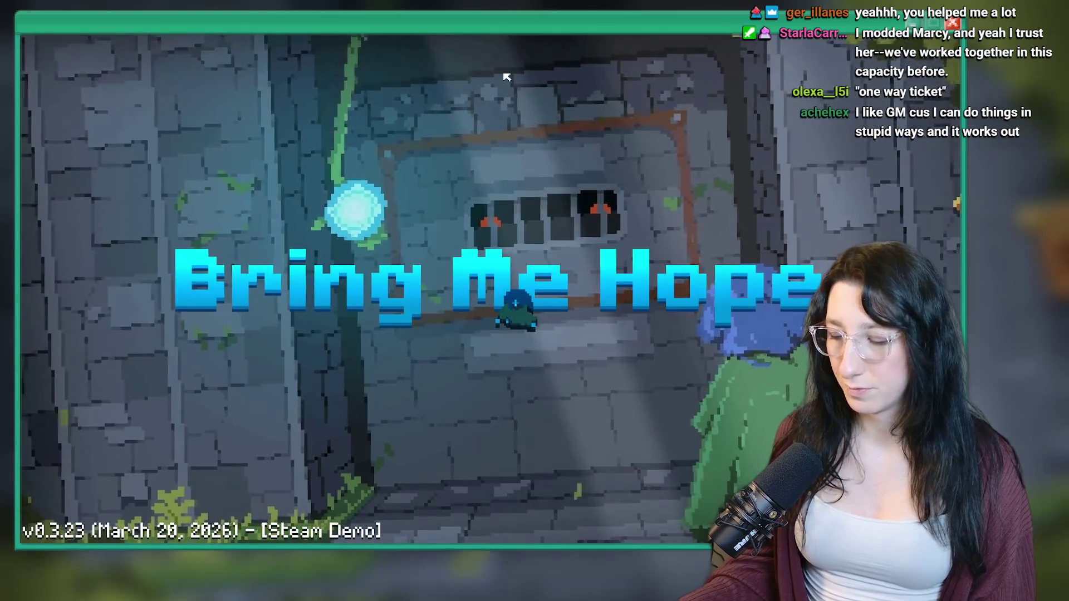
pyautogui.click(516, 293)
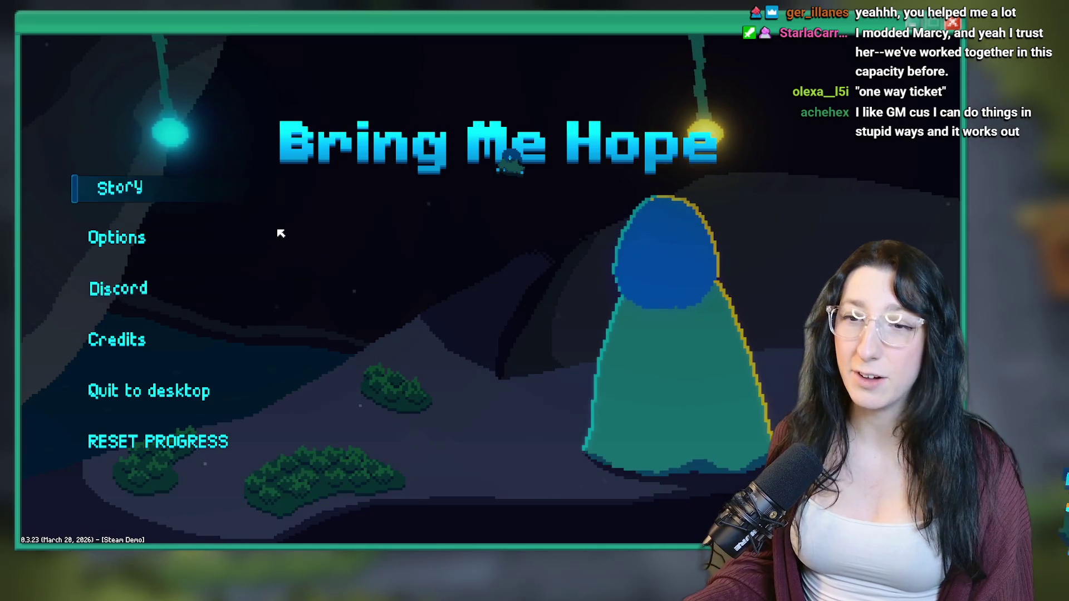
pyautogui.click(136, 388)
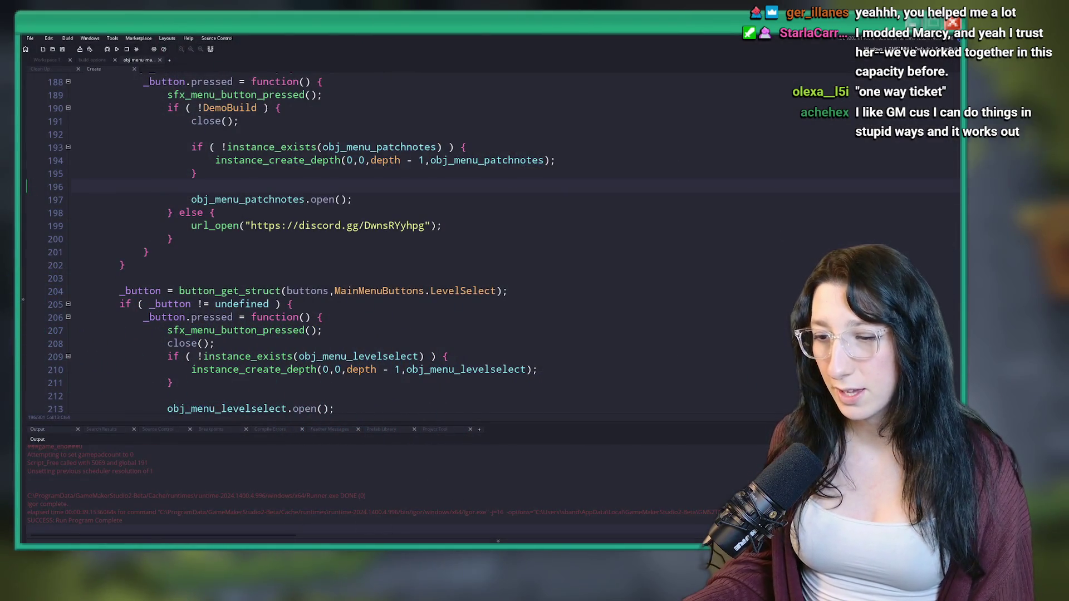
# Launch FL Studio 2025 from the Windows search by typing 'fl'
pyautogui.press('super')
pyautogui.write('fl')
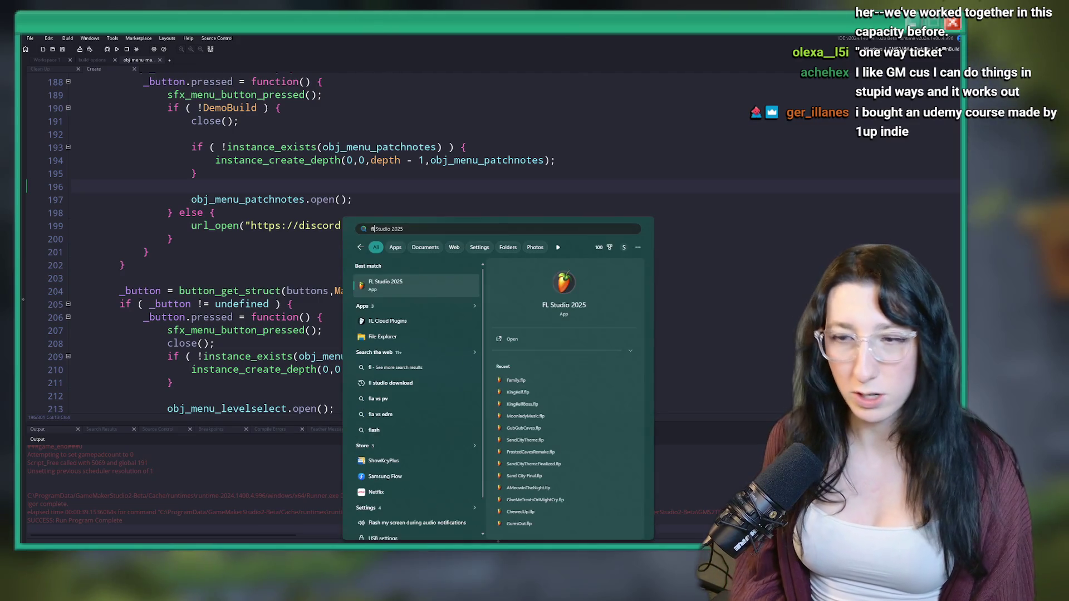
pyautogui.press('Return')
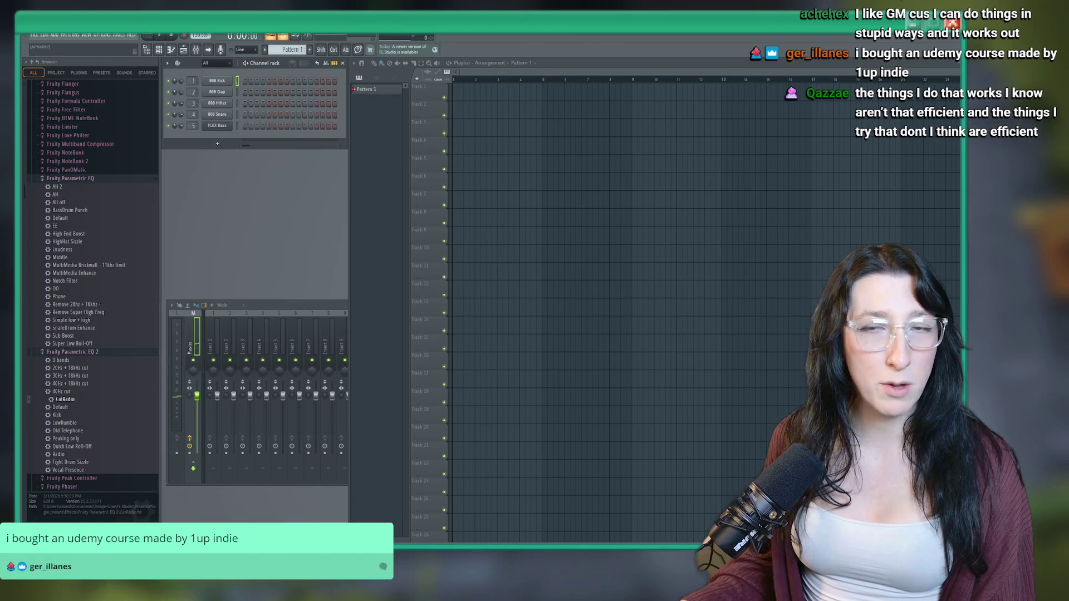
# Open Family.flp from the File menu's recent projects list
pyautogui.click(34, 35)
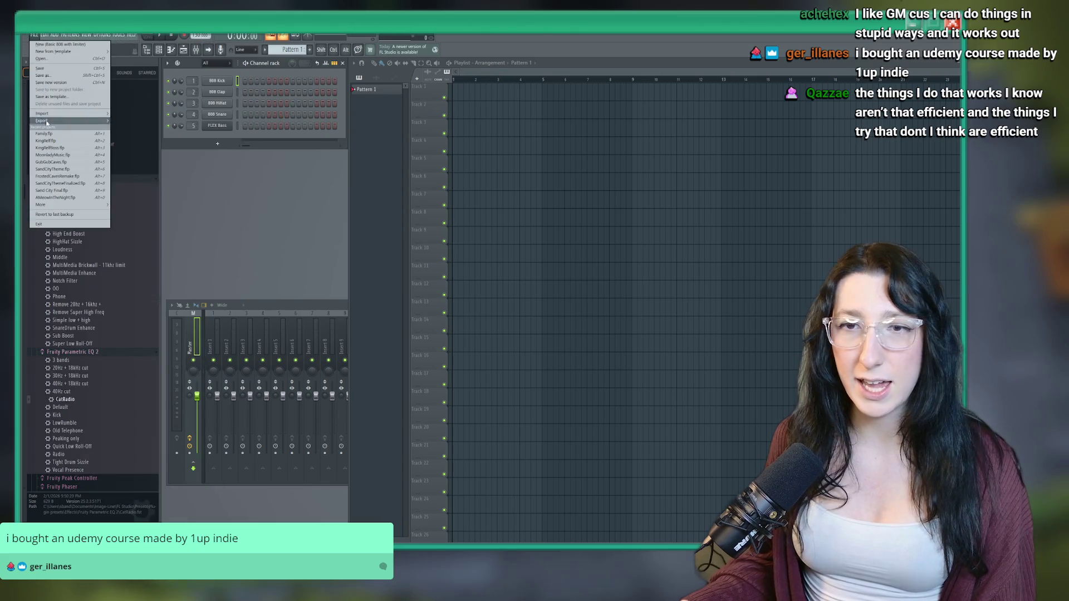
pyautogui.click(45, 134)
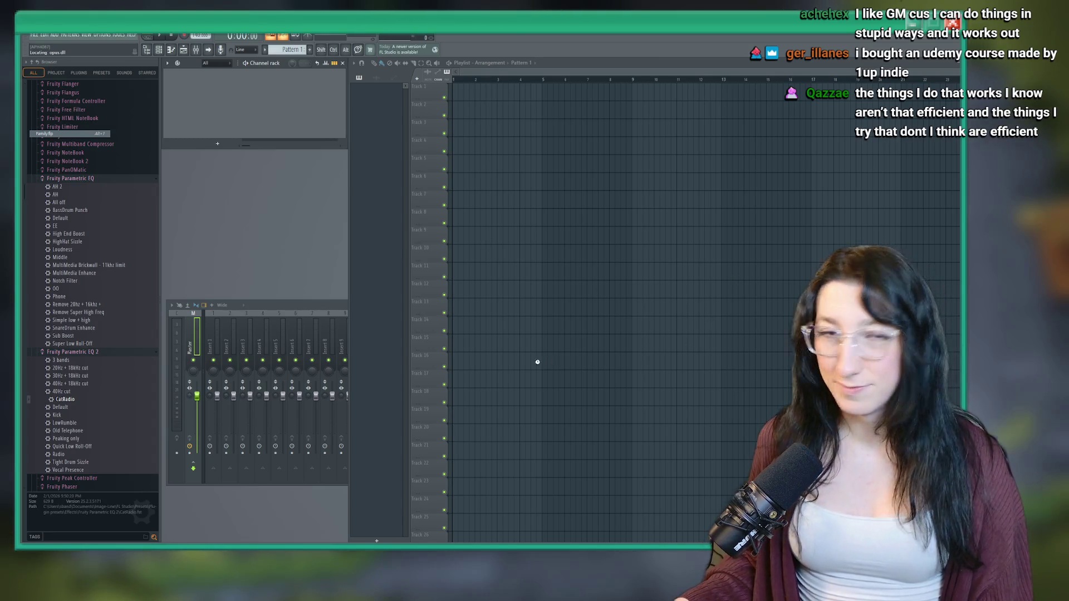
# Unmute Tracks 3 and 4, widen the channel list, and play the Family song from the start
pyautogui.click(524, 224)
pyautogui.click(444, 163)
pyautogui.click(444, 143)
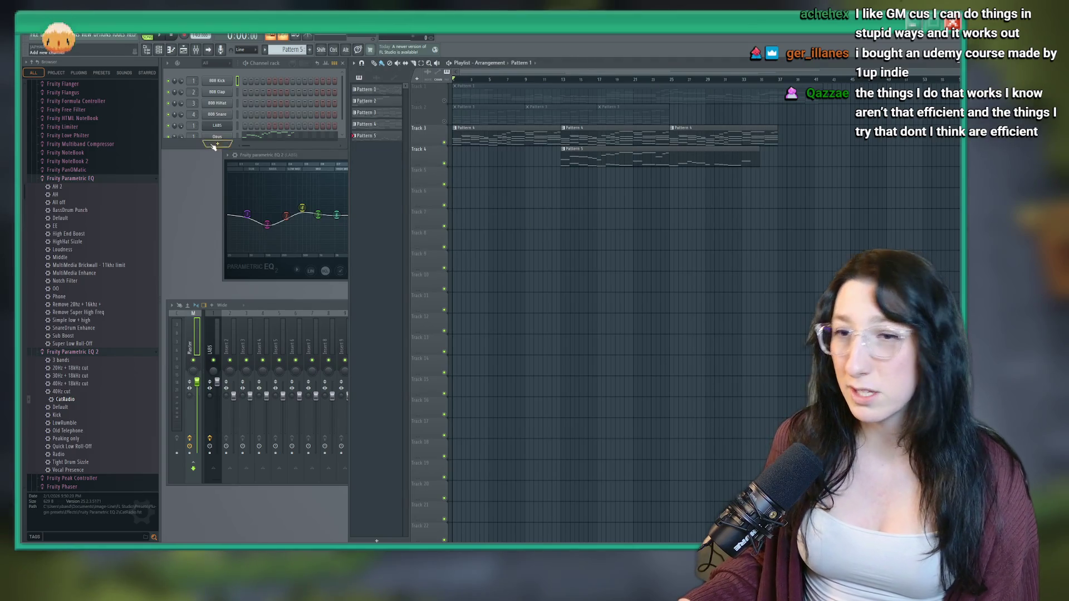
pyautogui.moveTo(218, 146); pyautogui.dragTo(217, 159)
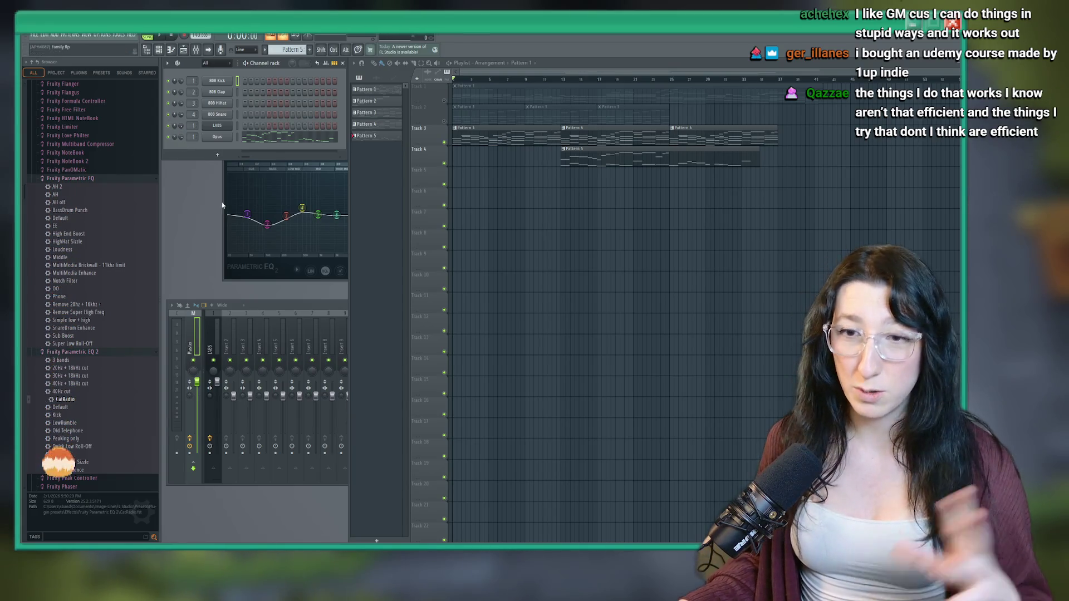
pyautogui.press('space')
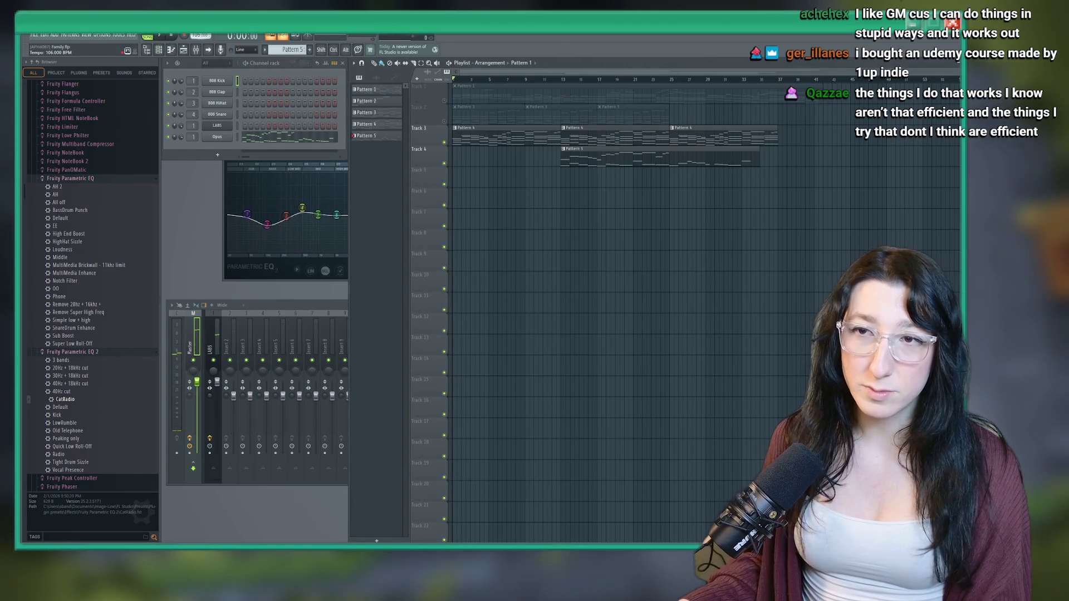
pyautogui.press('space')
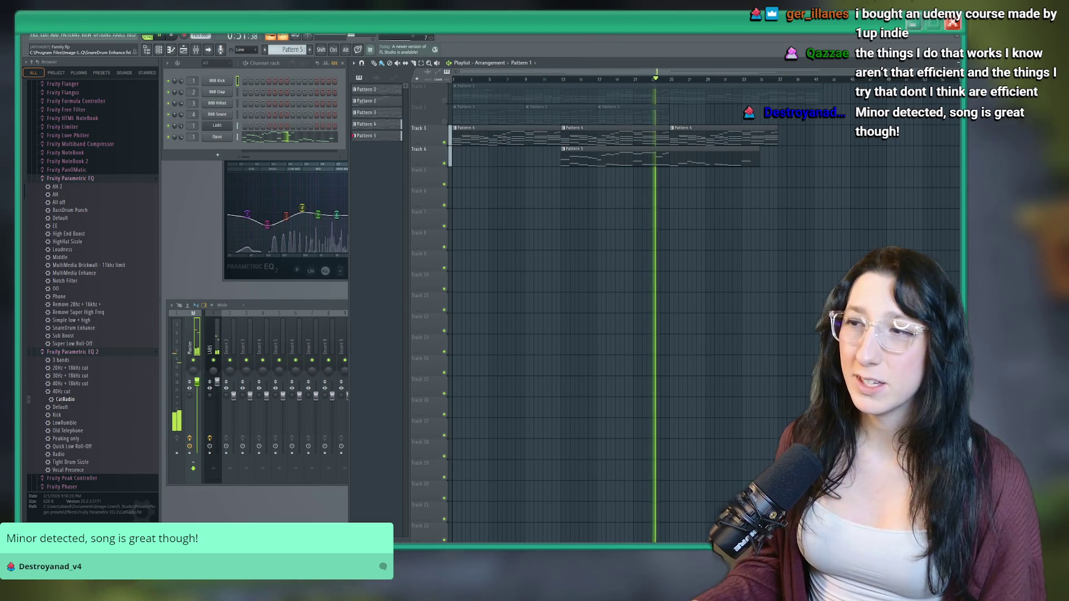
# Mute the other tracks so only Track 1 plays, select Pattern 1, and restart playback
pyautogui.click(449, 149)
pyautogui.click(450, 149)
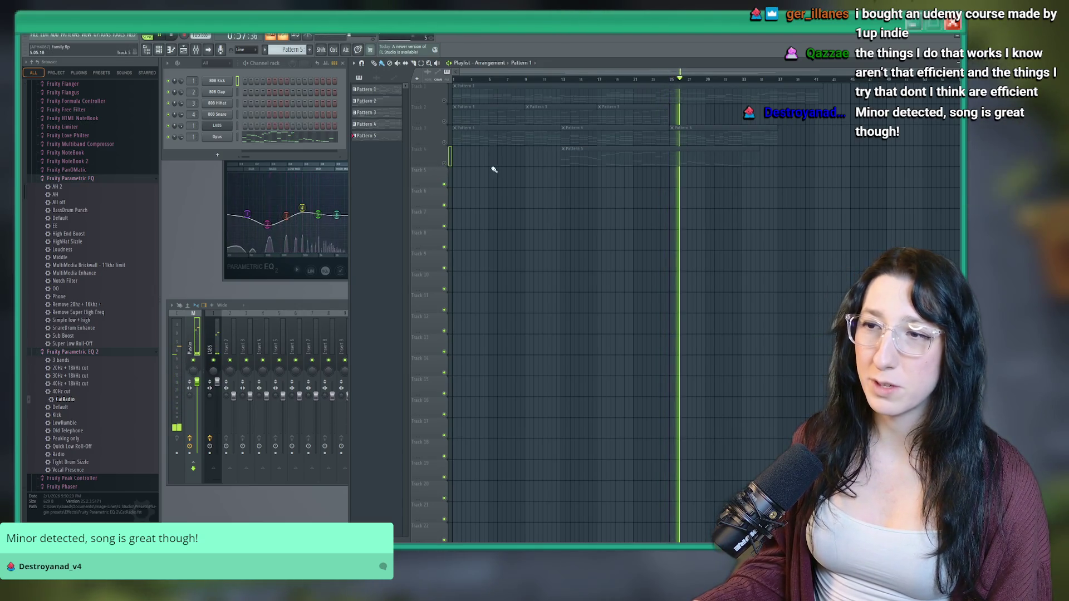
pyautogui.press('space')
pyautogui.click(447, 103)
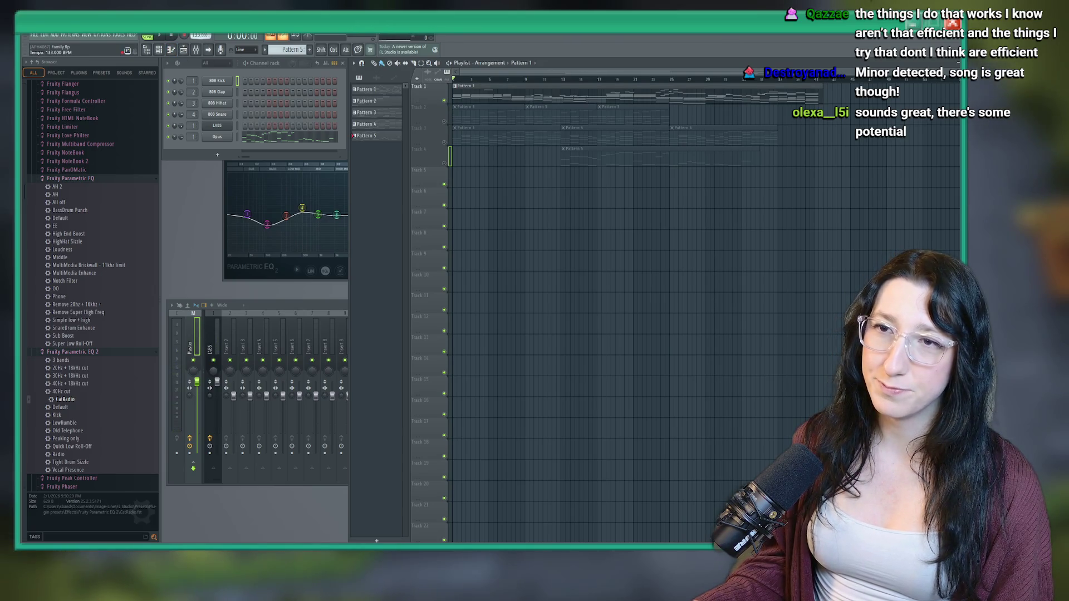
pyautogui.press('space')
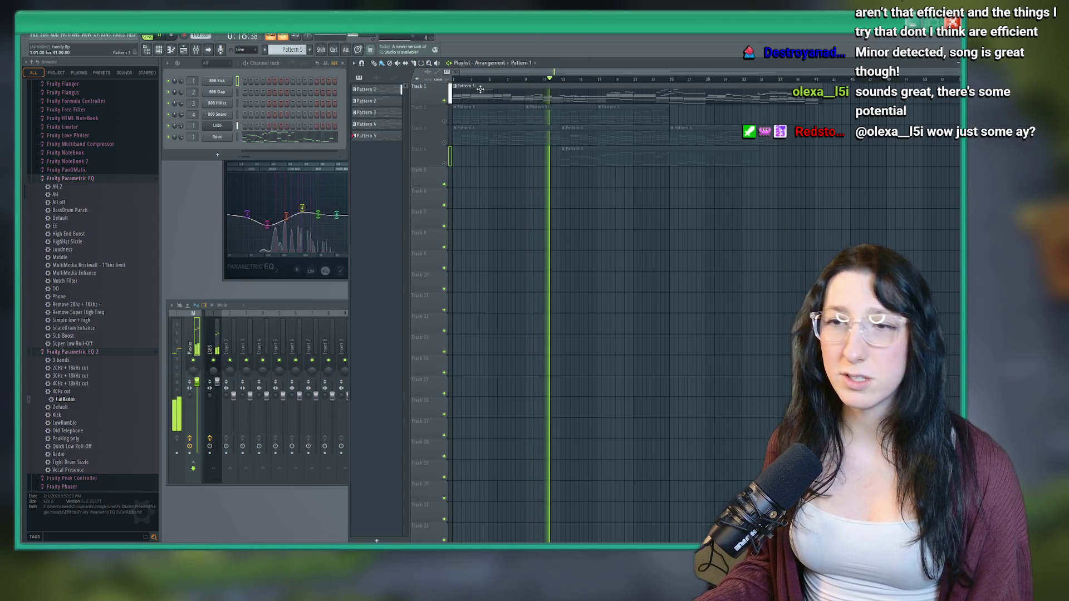
# Open Pattern 1's LABS channel piano roll, scroll through its melody notes, then stop playback
pyautogui.click(376, 89)
pyautogui.click(244, 126)
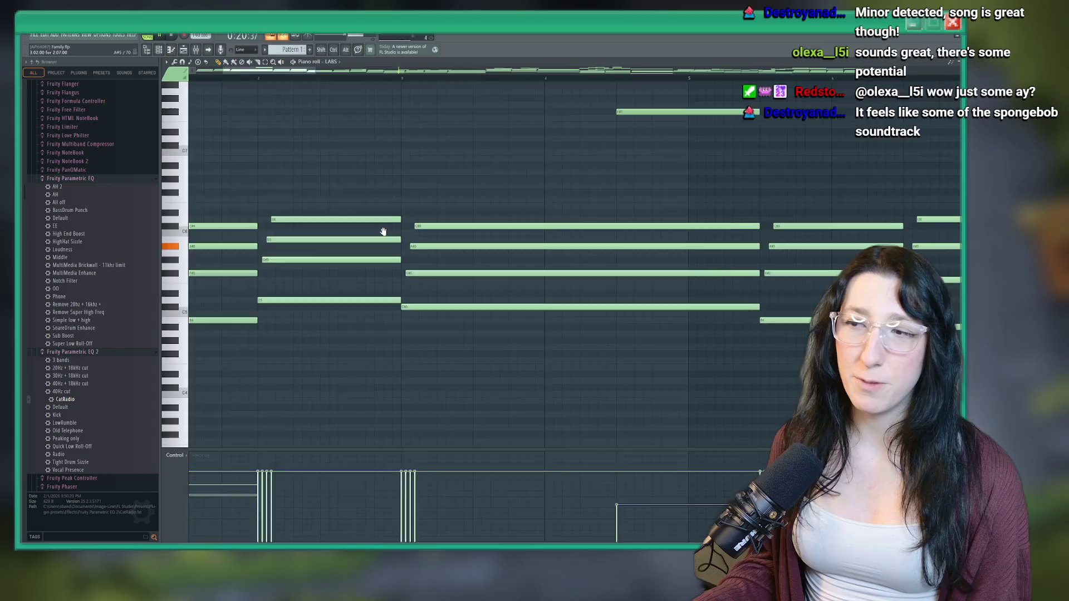
pyautogui.scroll(-4, 559, 241)
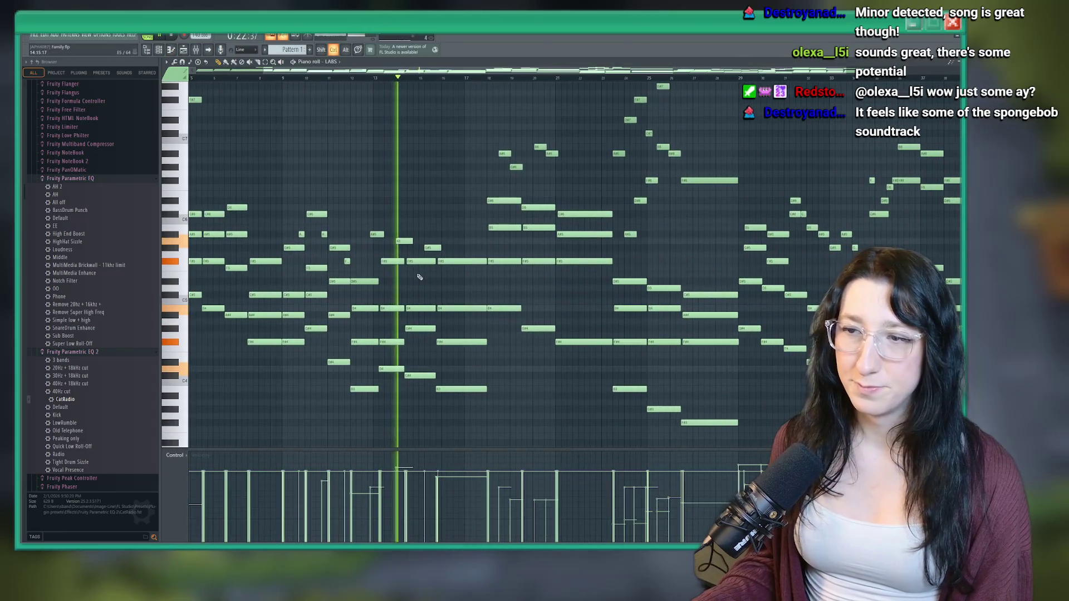
pyautogui.scroll(3, 559, 241)
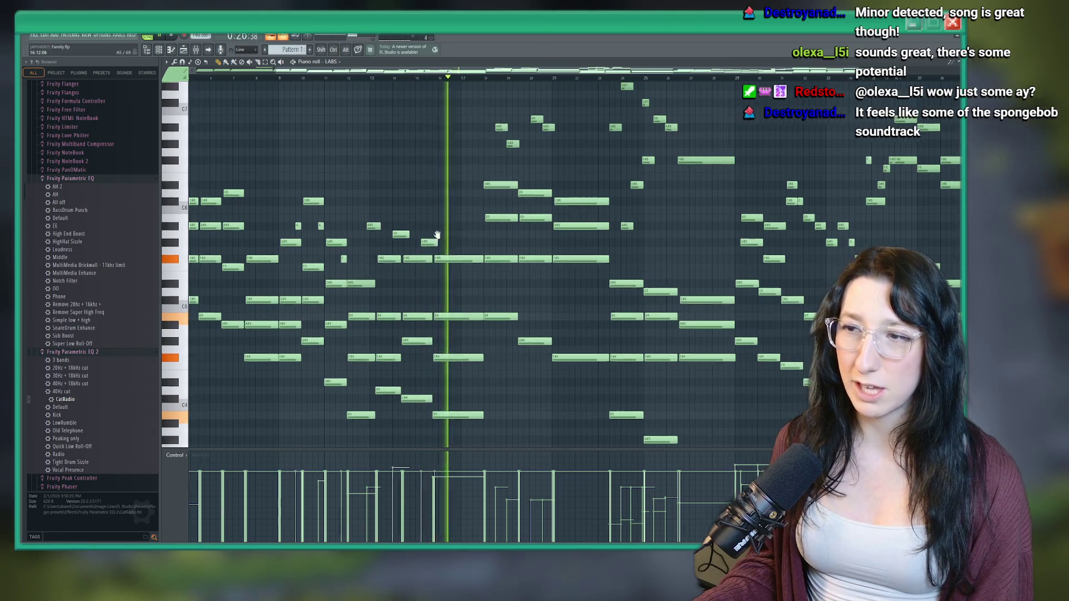
pyautogui.scroll(-1, 412, 228)
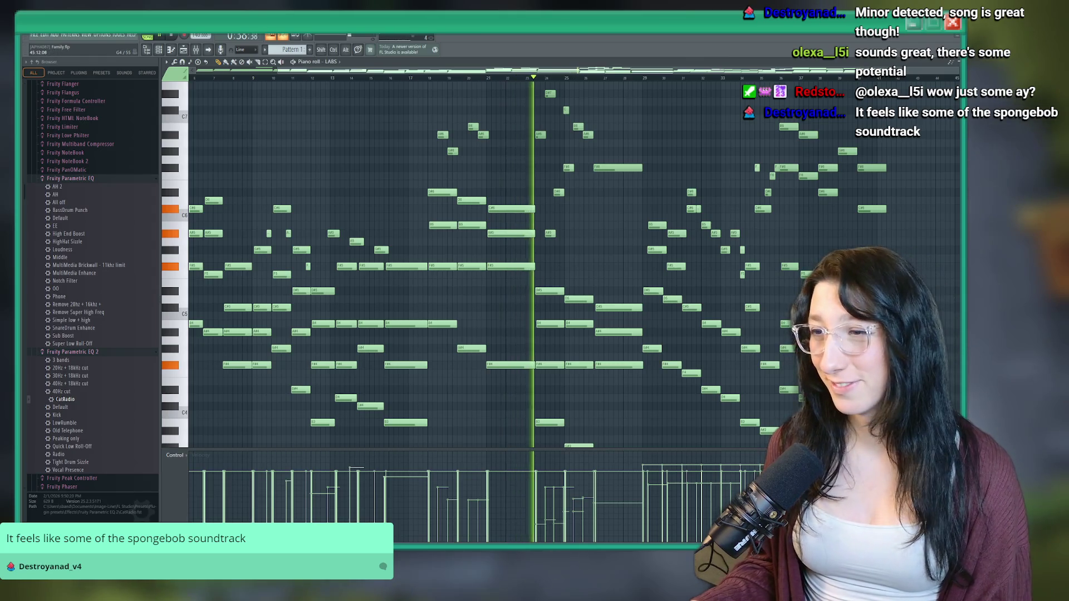
pyautogui.scroll(2, 574, 272)
pyautogui.scroll(-3, 575, 271)
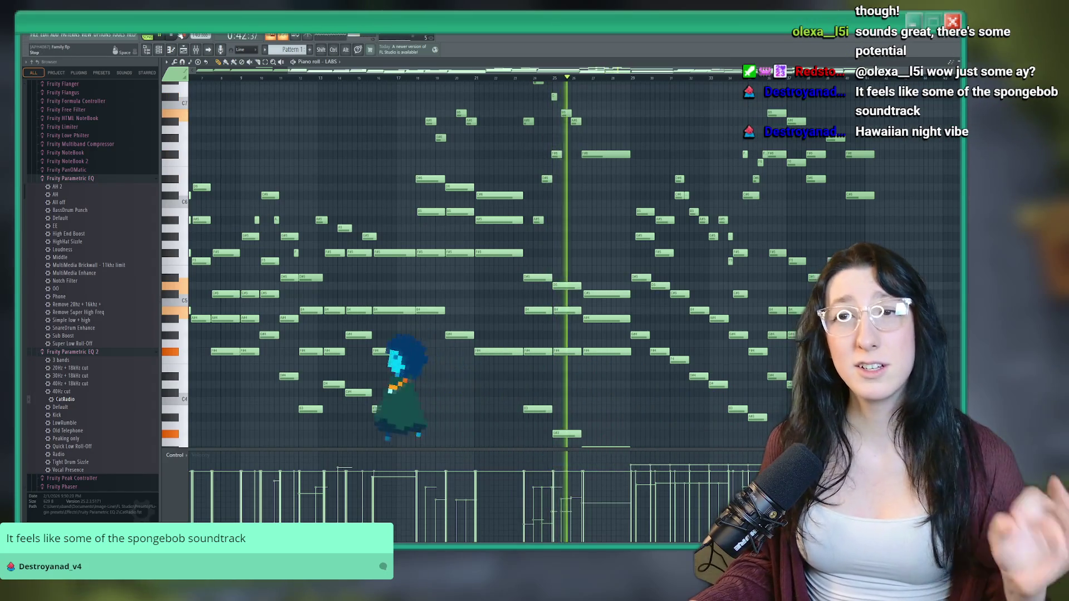
pyautogui.click(172, 36)
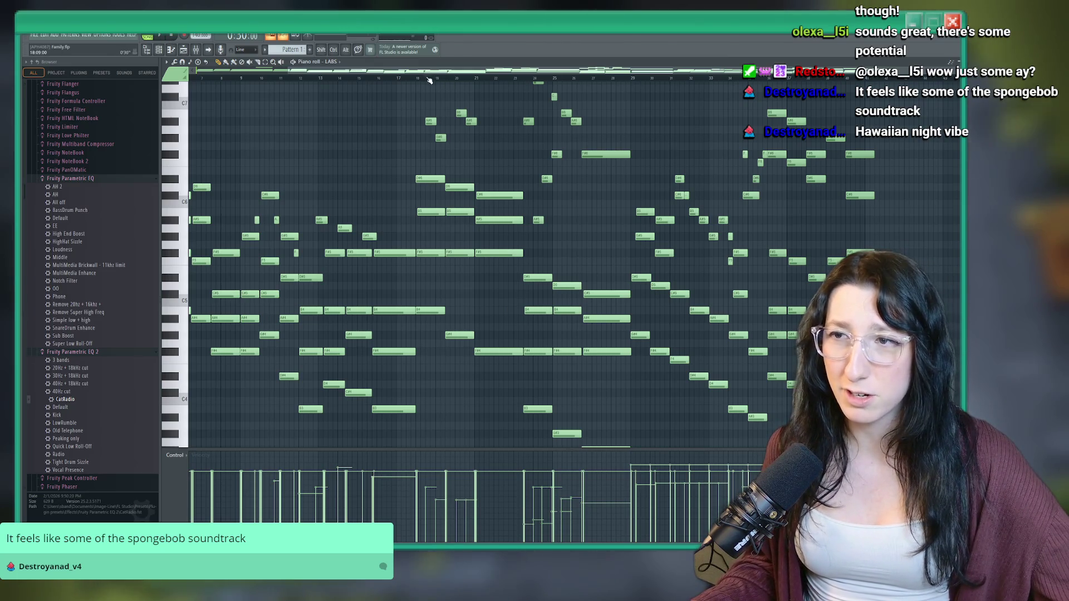
# Play the melody from bar 18 and bar 27, then quit FL Studio without saving Family.flp
pyautogui.press('space')
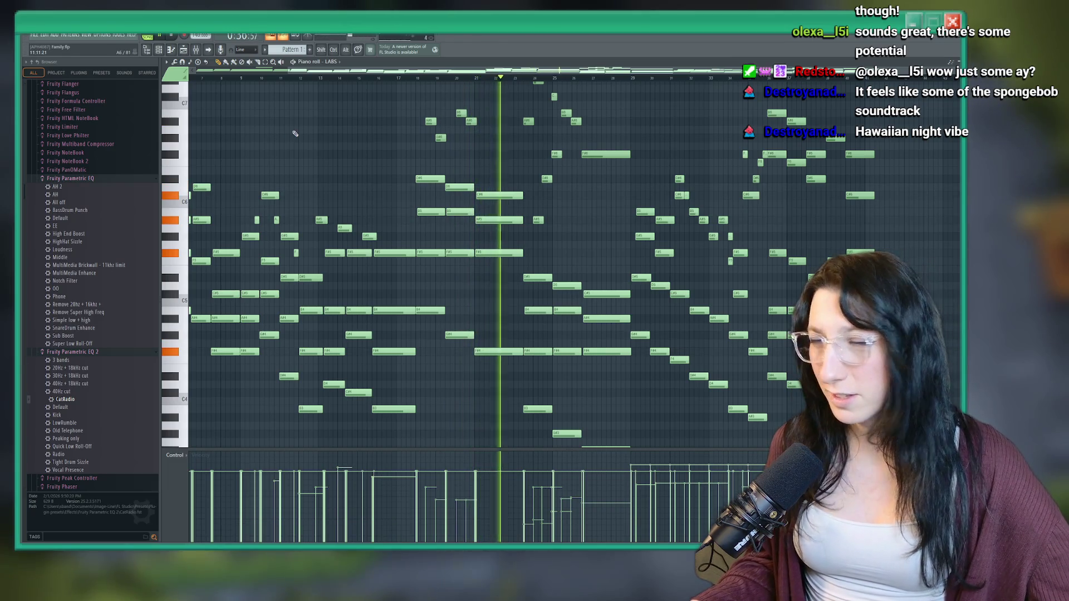
pyautogui.click(163, 37)
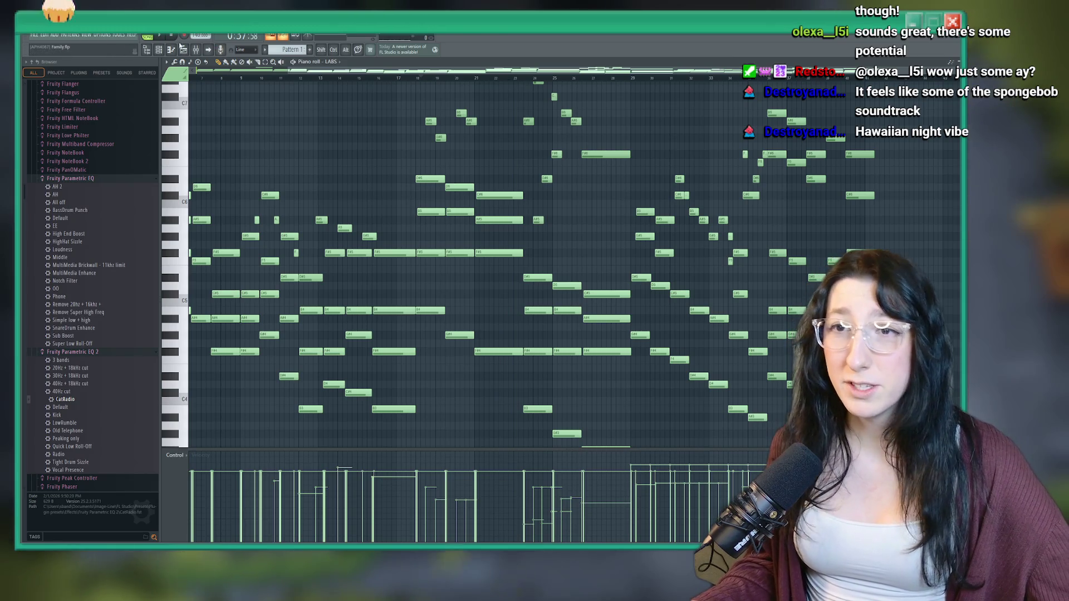
pyautogui.click(163, 37)
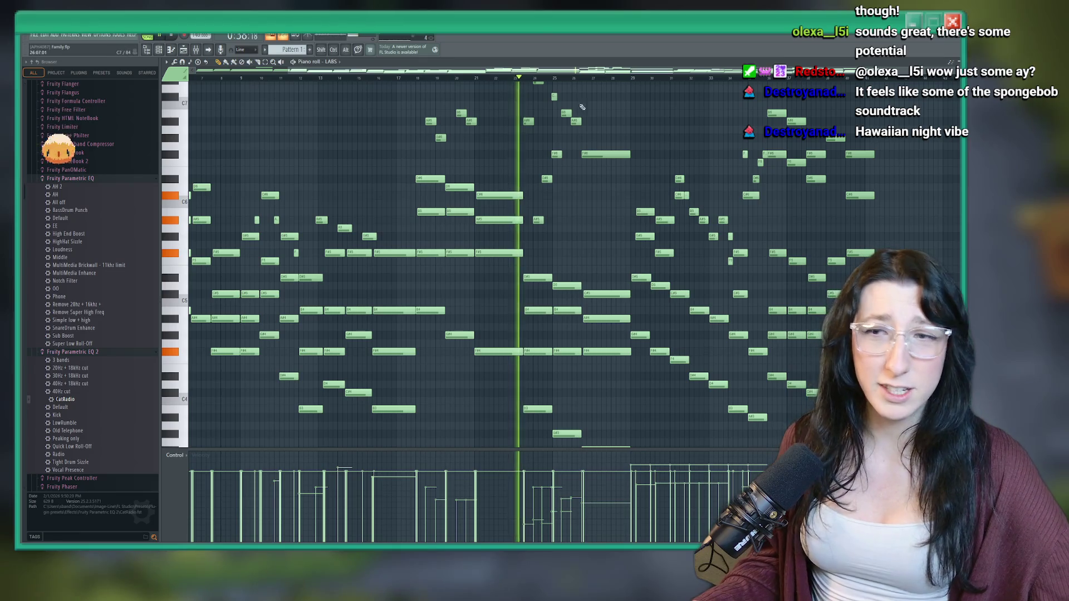
pyautogui.click(599, 81)
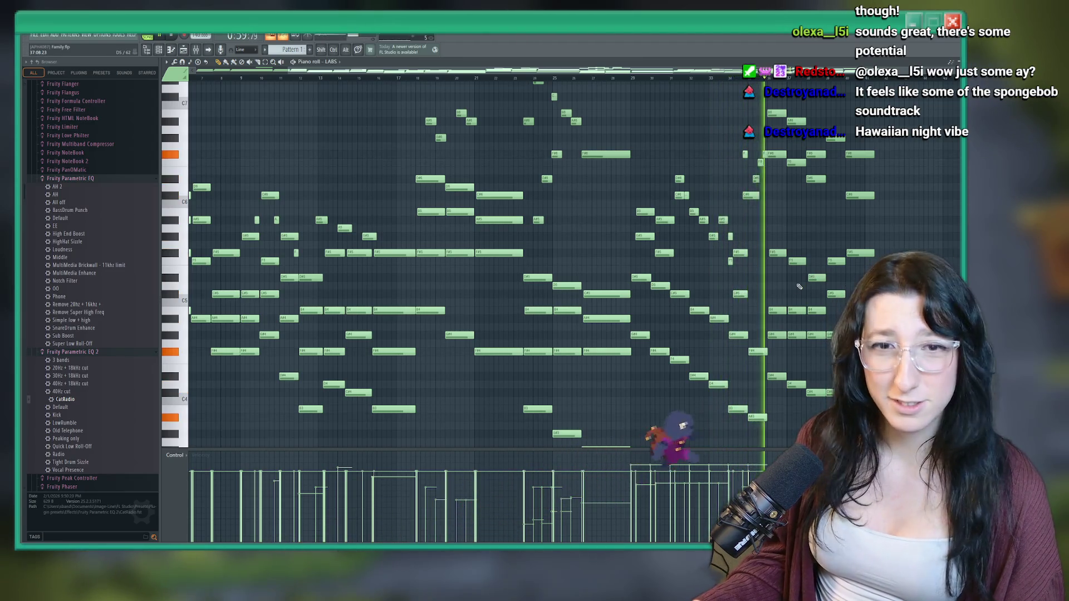
pyautogui.scroll(-2, 814, 245)
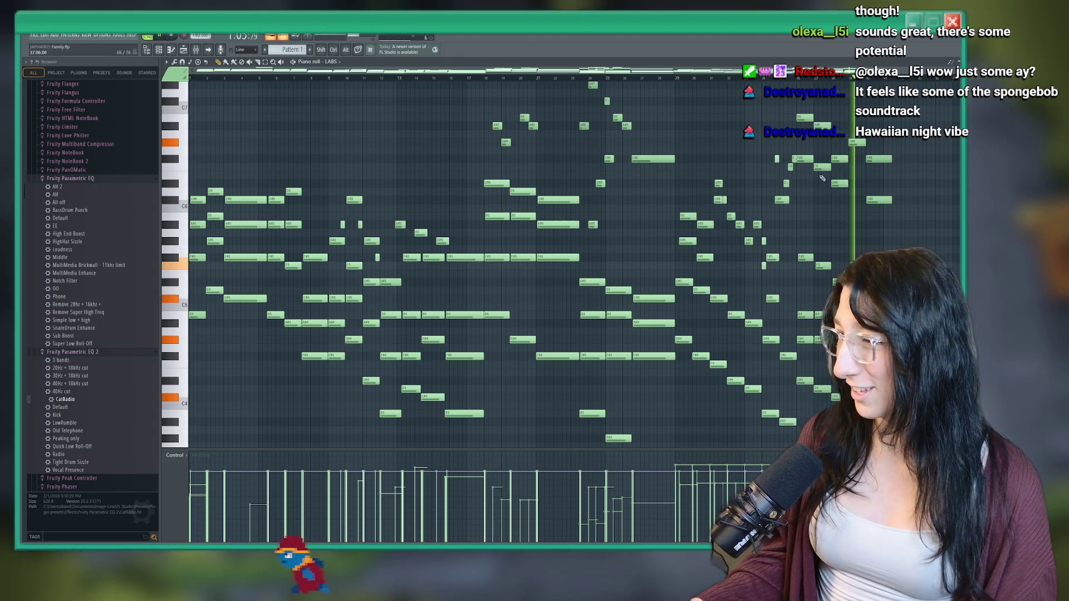
pyautogui.hscroll(3, 693, 176)
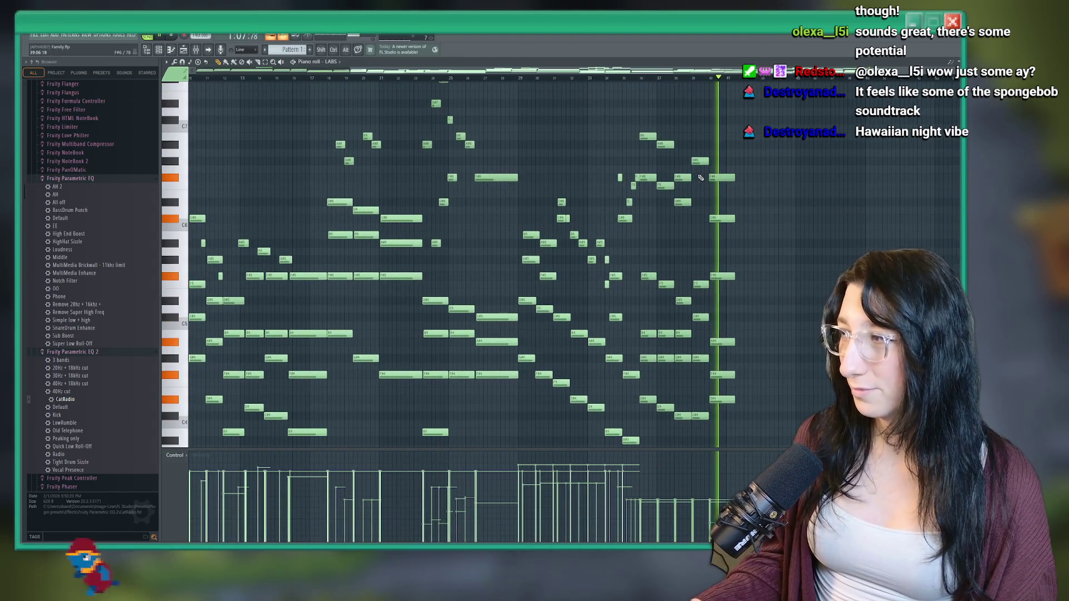
pyautogui.press('space')
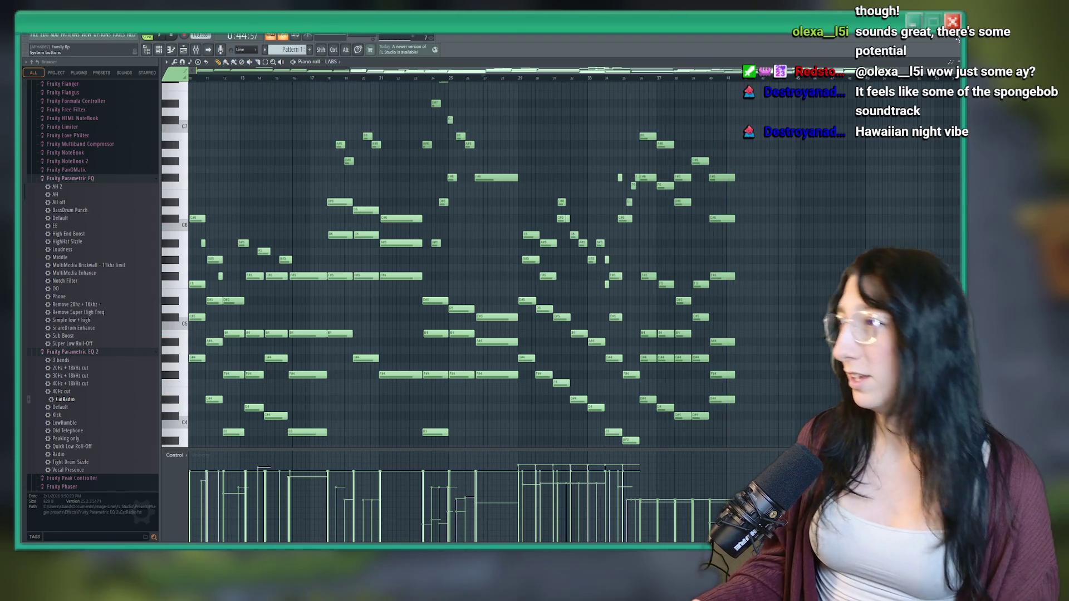
pyautogui.click(952, 22)
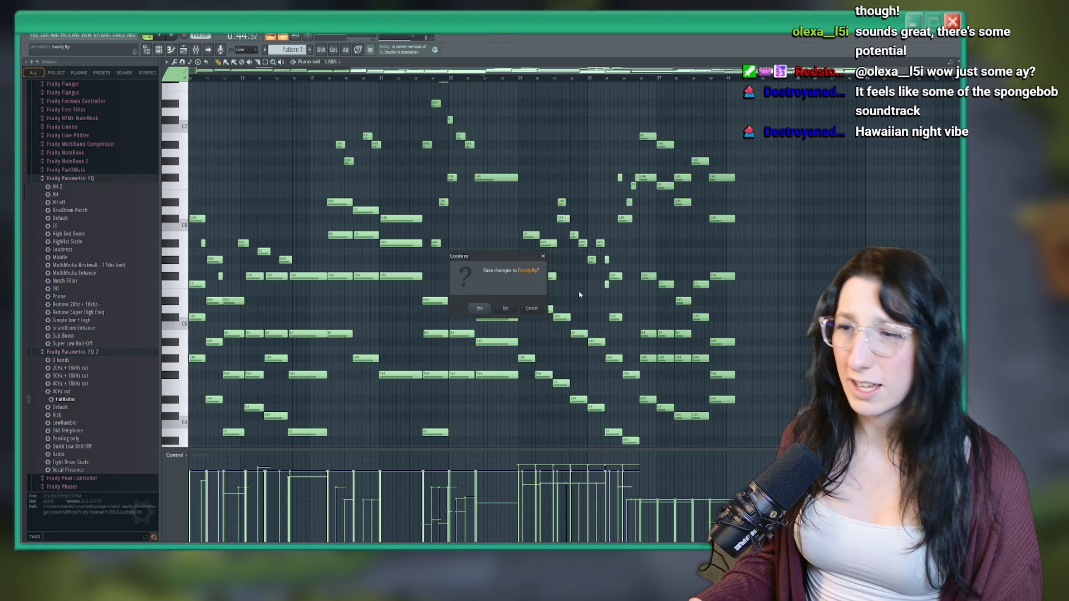
pyautogui.click(505, 308)
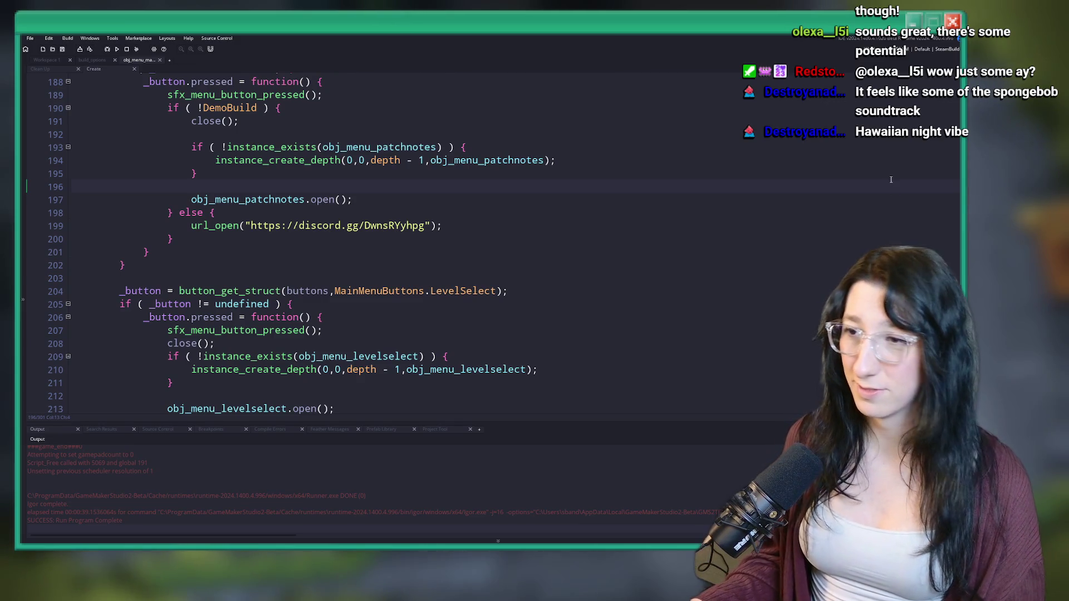
# Run Build > Create Executable and choose Package as Zip
pyautogui.scroll(8, 470, 250)
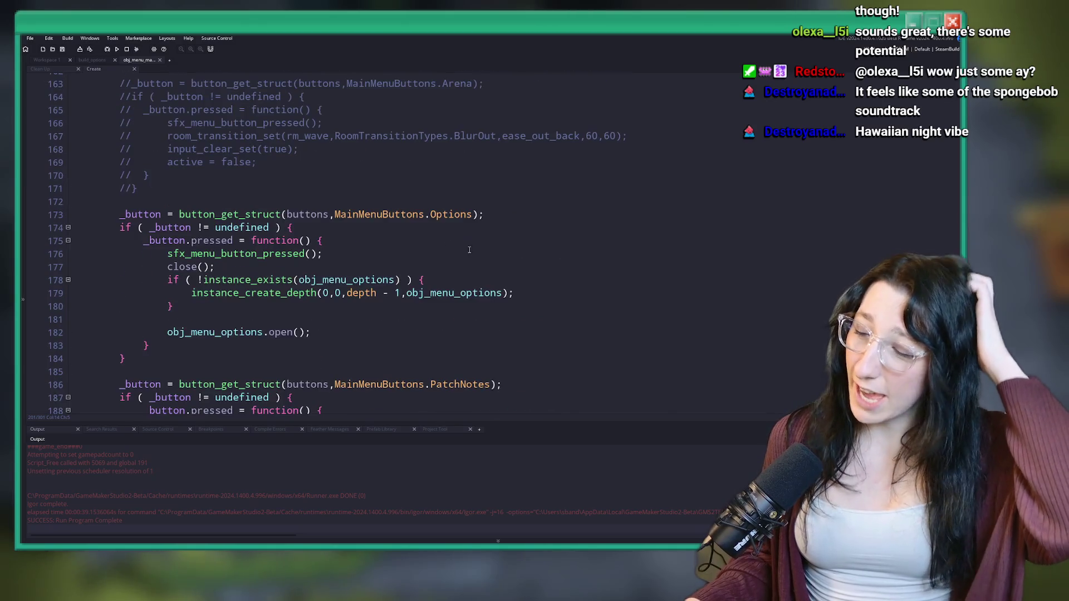
pyautogui.click(68, 38)
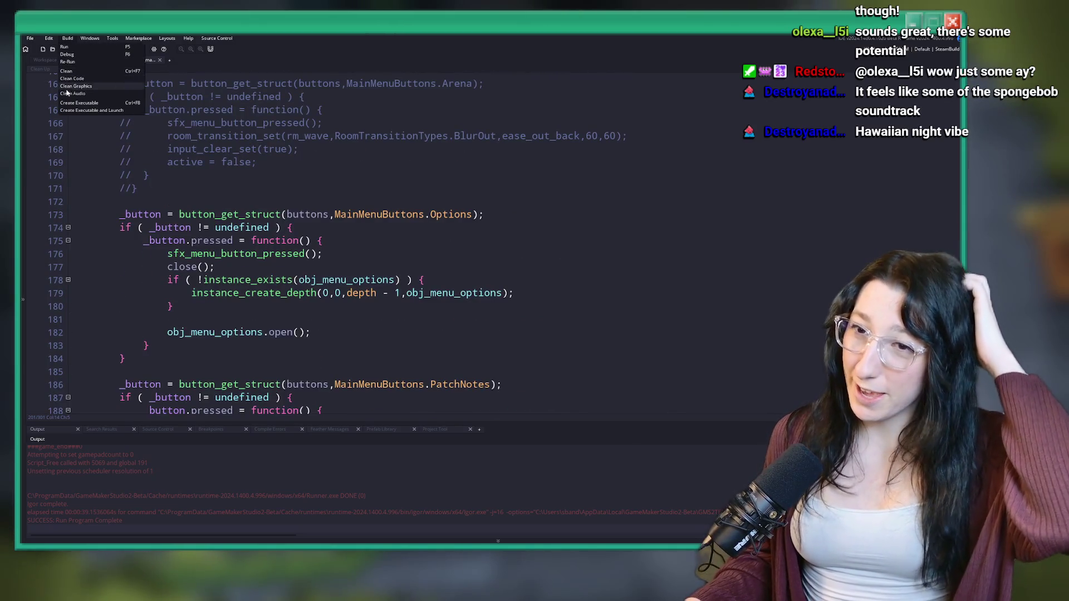
pyautogui.click(81, 105)
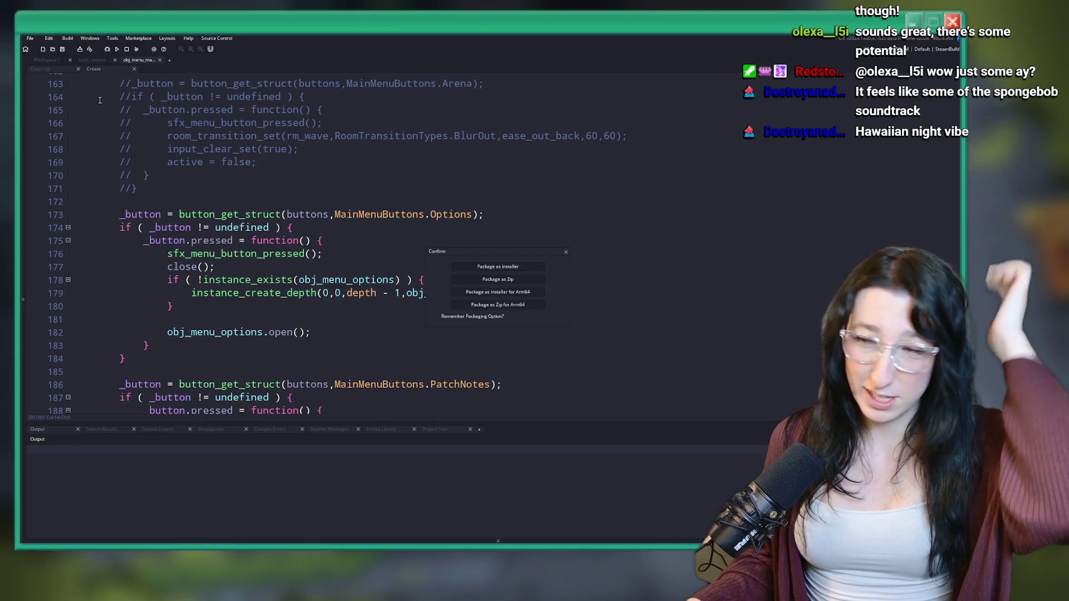
pyautogui.click(485, 280)
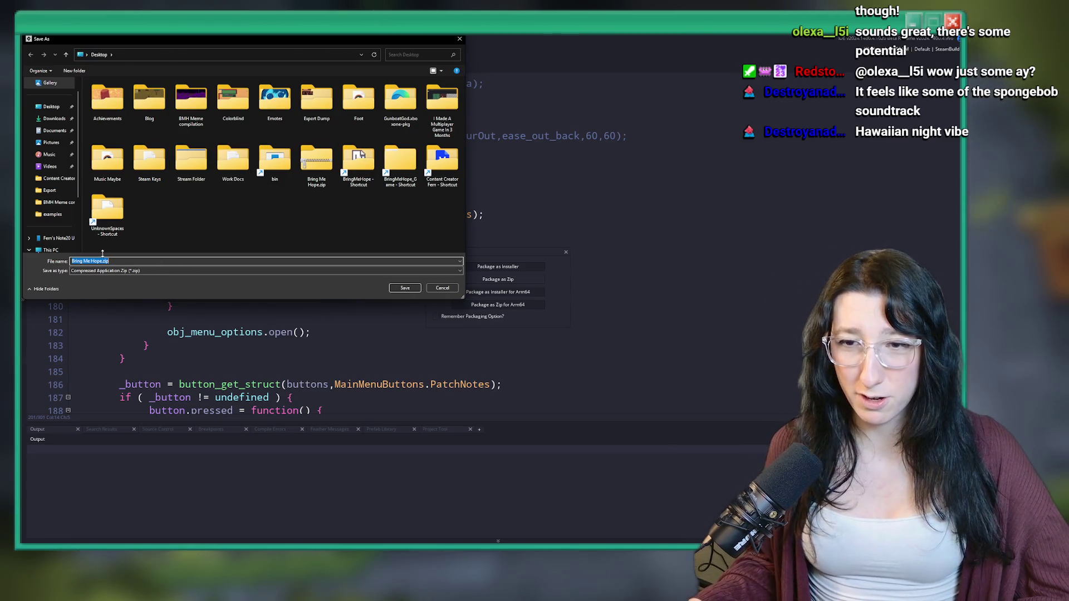
# Save the package to the Desktop as Bring Me Hope.zip, overwriting the existing file
pyautogui.click(405, 288)
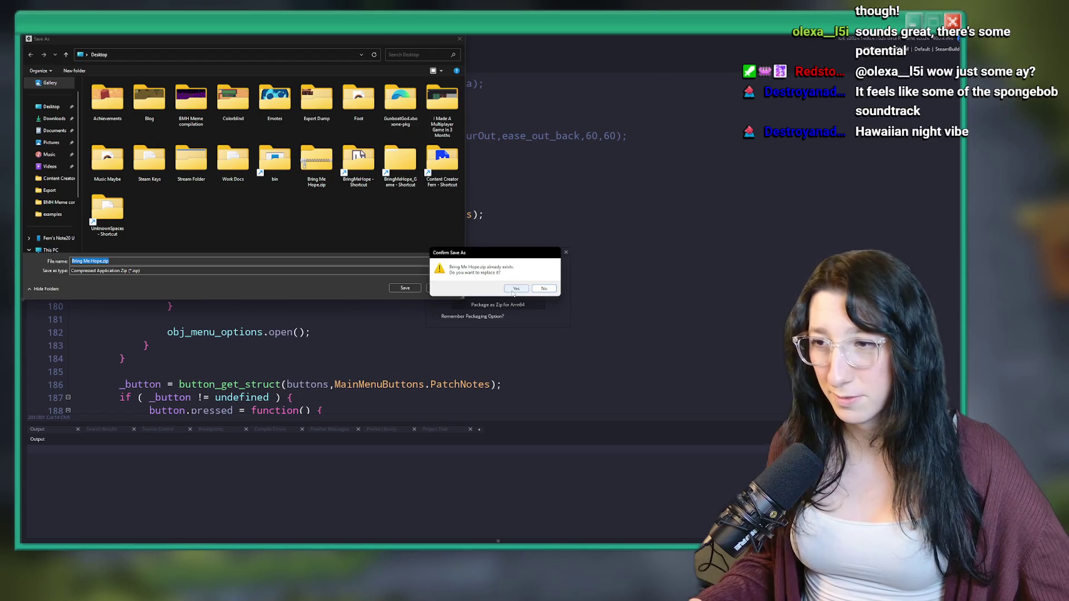
pyautogui.click(515, 291)
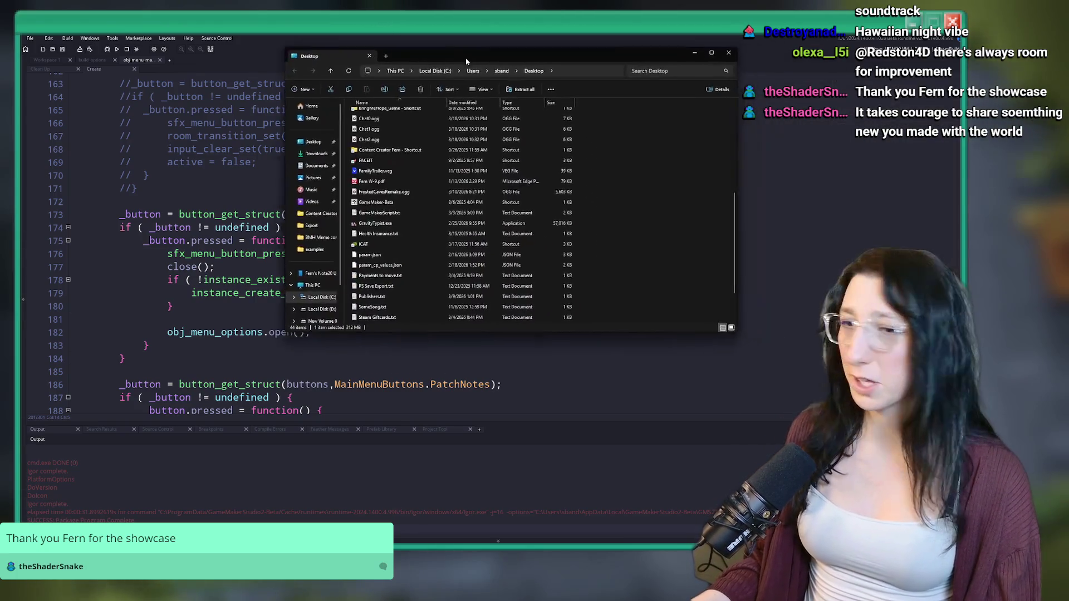
# Scroll to the bottom of the Desktop listing to find the 212 MB Bring Me Hope.zip
pyautogui.scroll(-5, 391, 248)
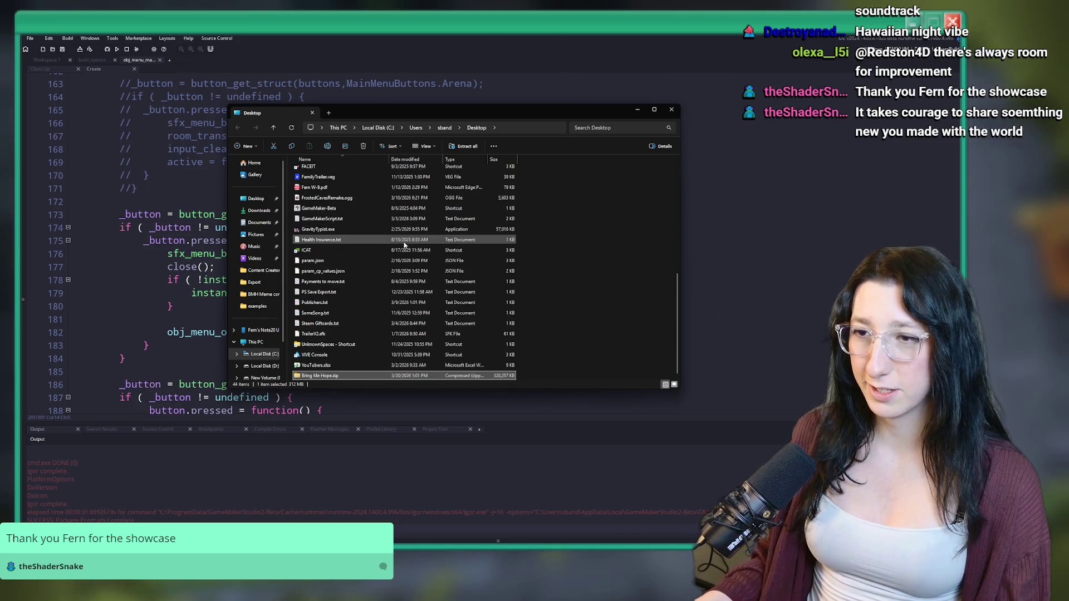
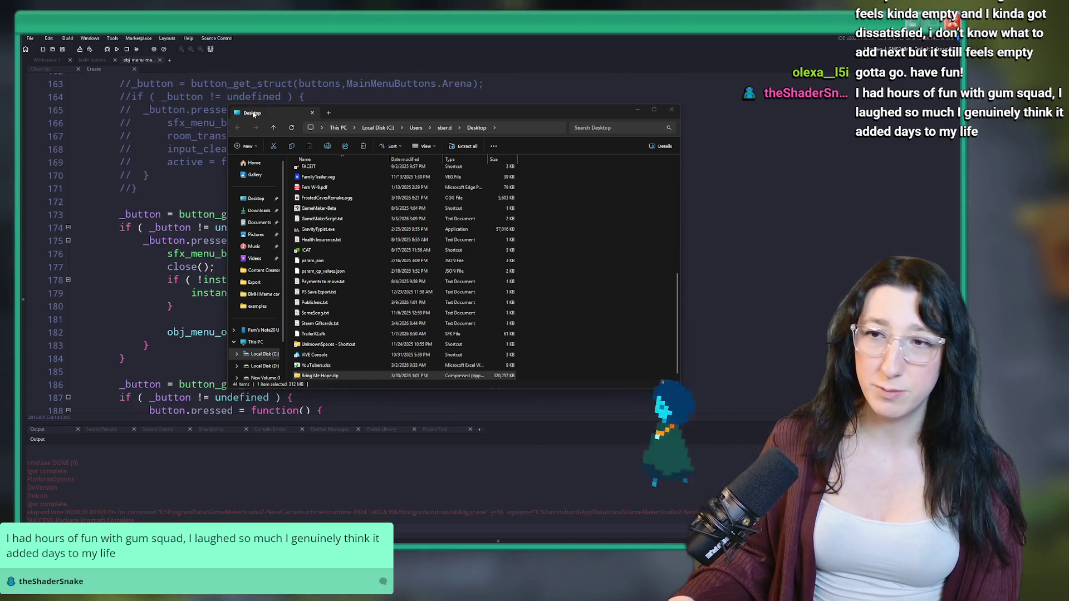
# Close the Desktop folder window to reveal the menu object's Create code
pyautogui.click(255, 93)
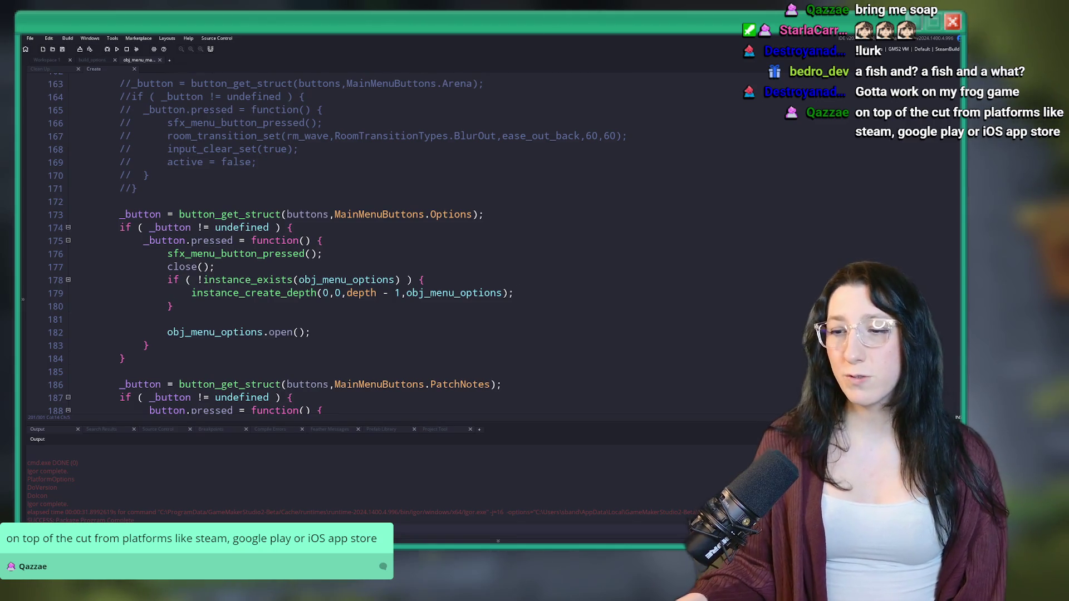
# Launch Calculator from the Start search and move it toward the screen centre
pyautogui.press('super')
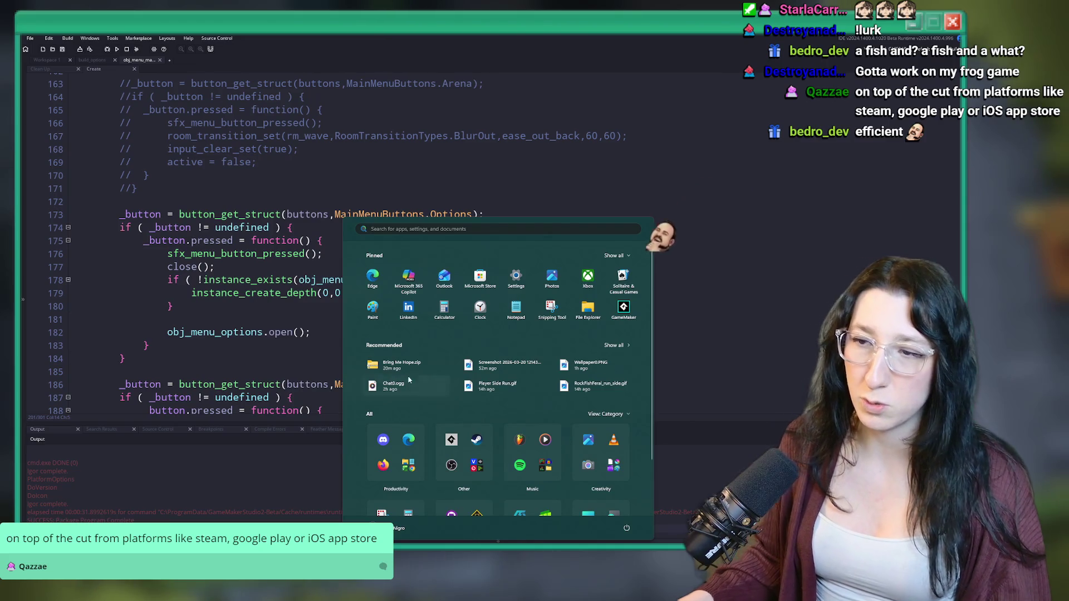
pyautogui.write('ca')
pyautogui.click(369, 279)
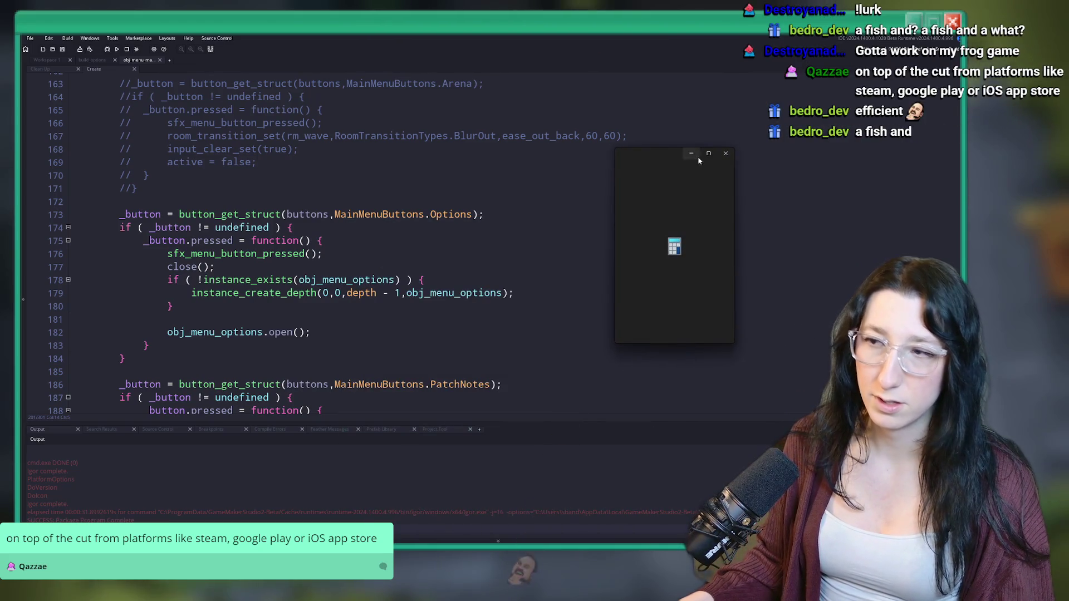
pyautogui.moveTo(643, 149)
pyautogui.mouseDown()
pyautogui.moveTo(467, 114)
pyautogui.moveTo(386, 115)
pyautogui.mouseUp()
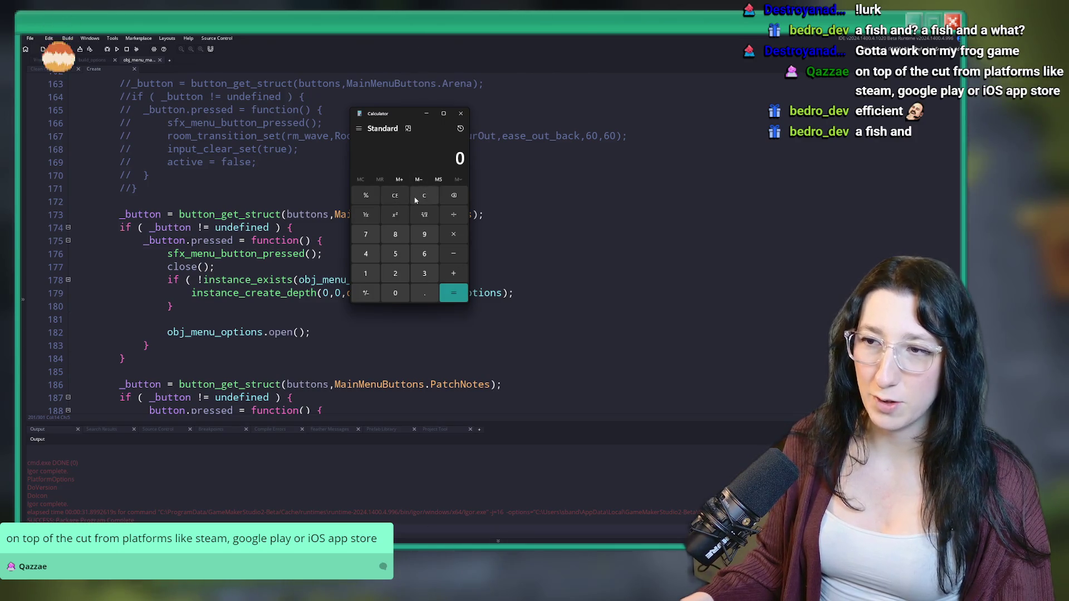
# Compute 19.99 × 0.7 × 0.5 × 0.8 to get 5.5972, then close Calculator
pyautogui.write('5')
pyautogui.press('BackSpace')
pyautogui.write('2')
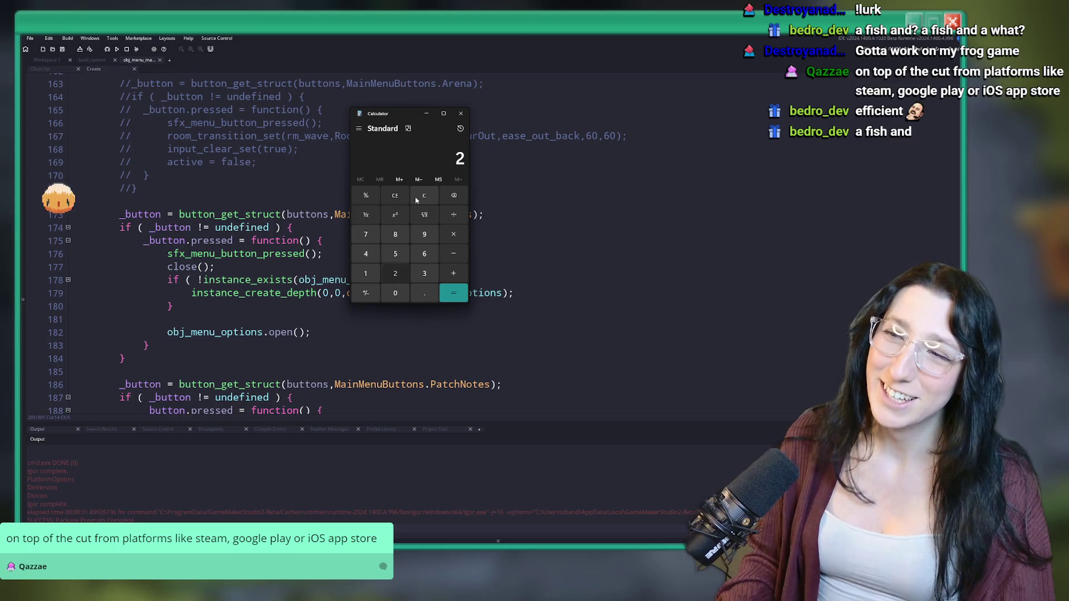
pyautogui.write('00')
pyautogui.press('Escape')
pyautogui.write('19.9')
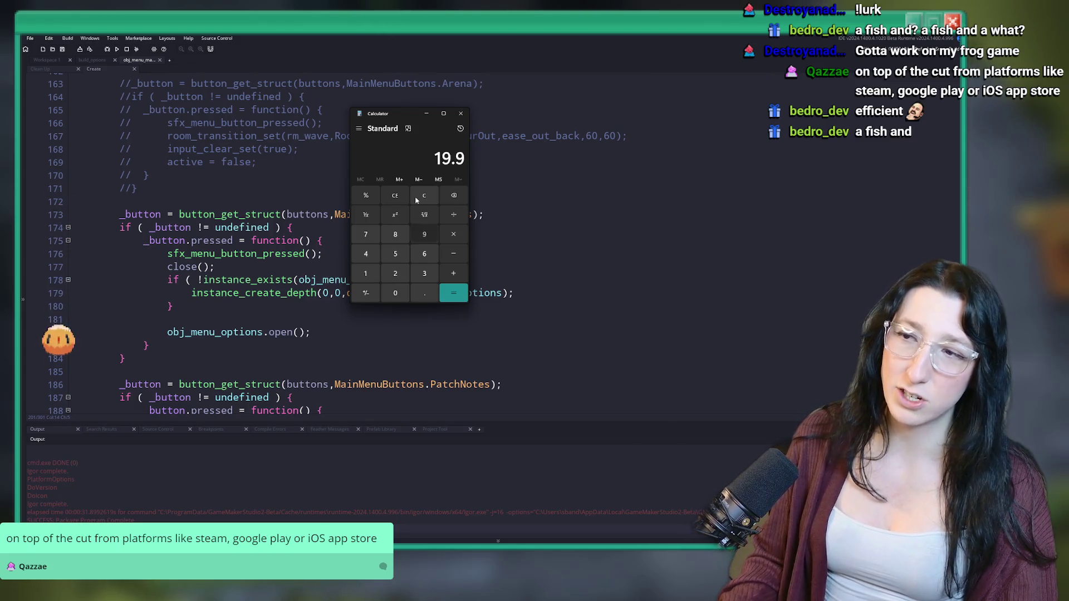
pyautogui.write('9')
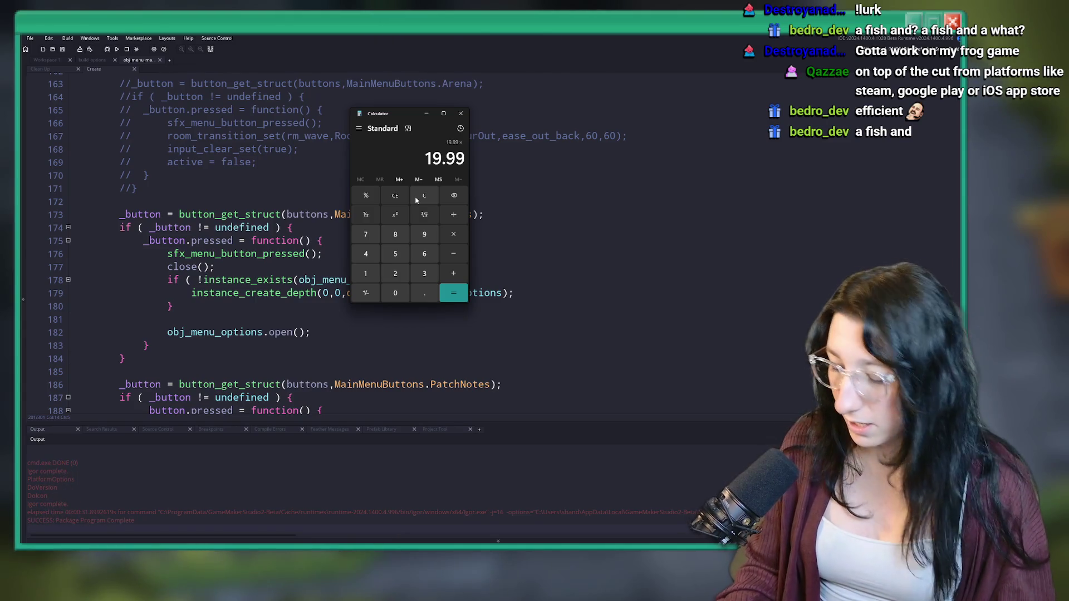
pyautogui.write('*.7')
pyautogui.press('Return')
pyautogui.write('*.5')
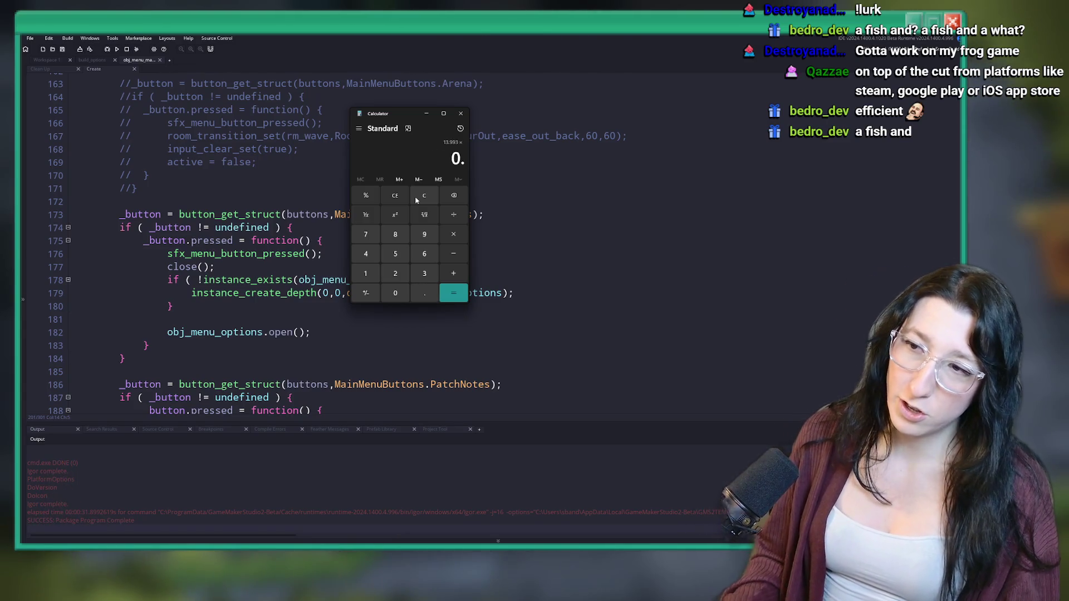
pyautogui.press('Return')
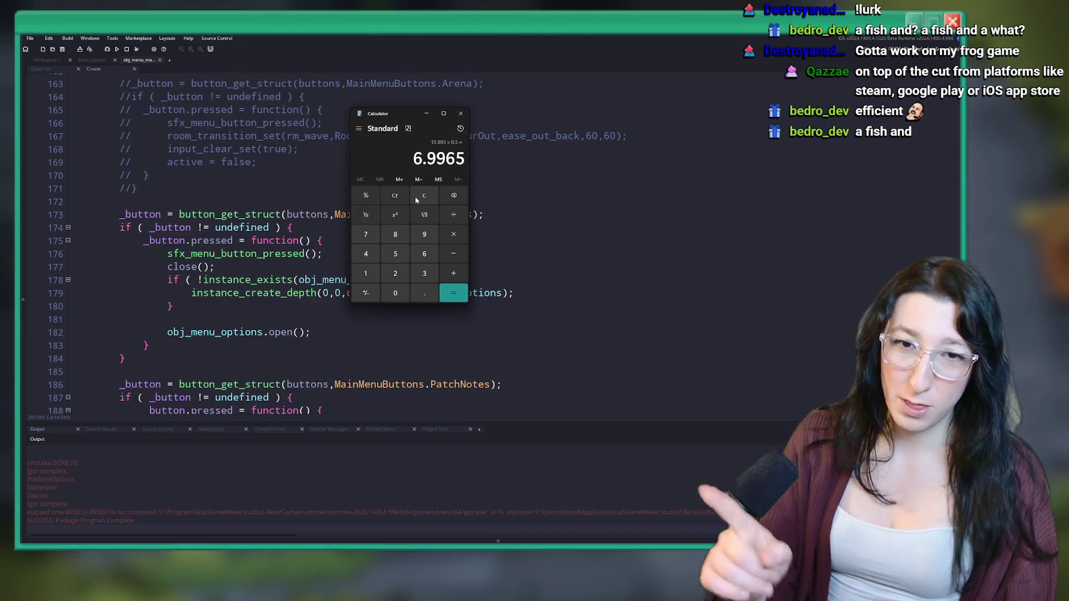
pyautogui.write('*.8')
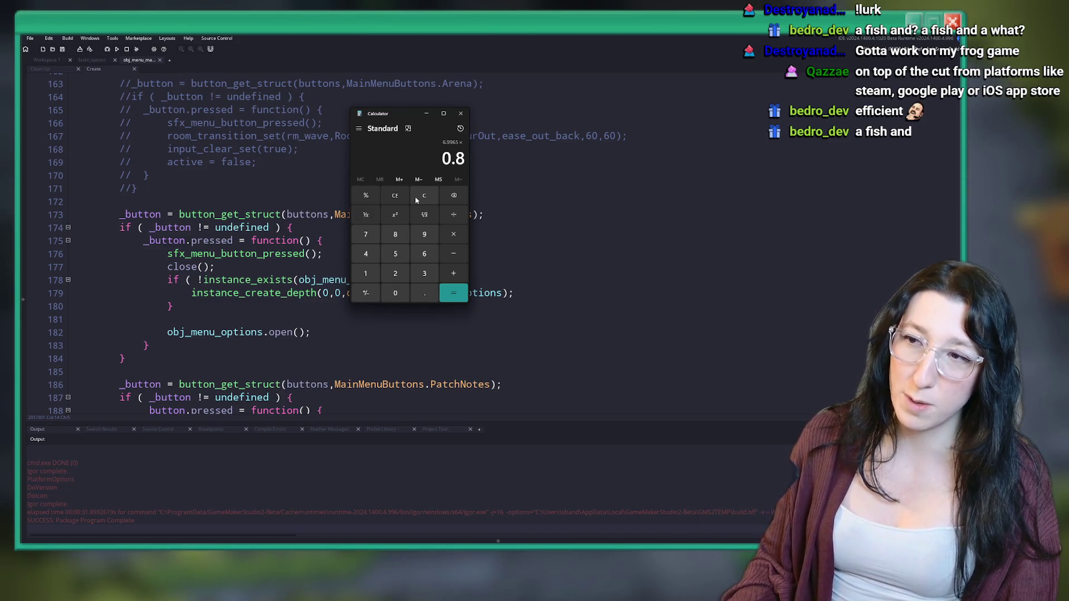
pyautogui.press('Return')
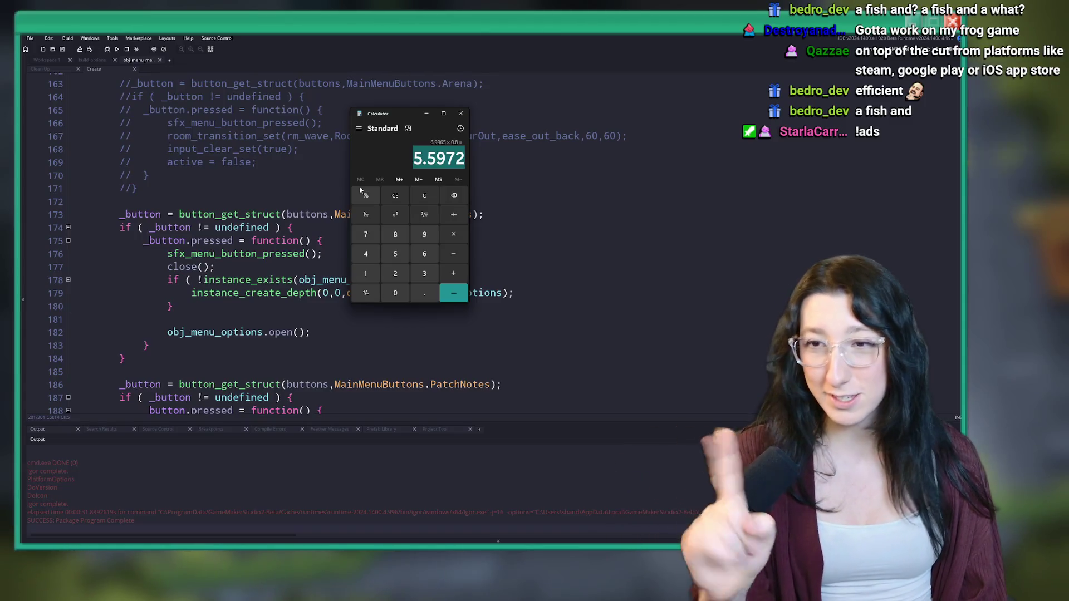
pyautogui.click(458, 114)
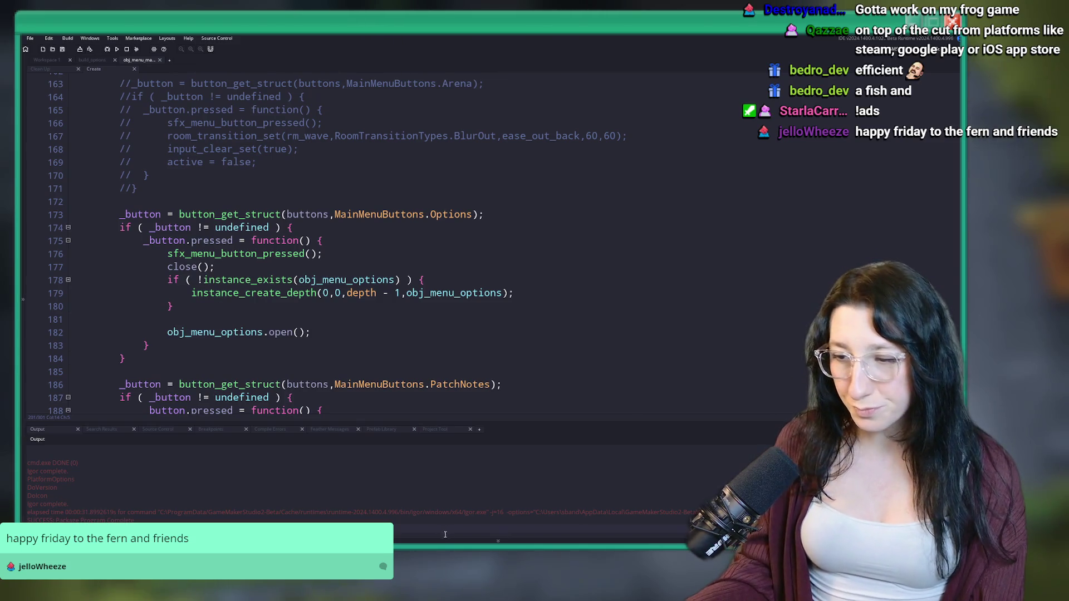
# Let the package build reach 'Package Program Complete', then switch to Steam's Bring Me Hope page
pyautogui.moveTo(536, 510)
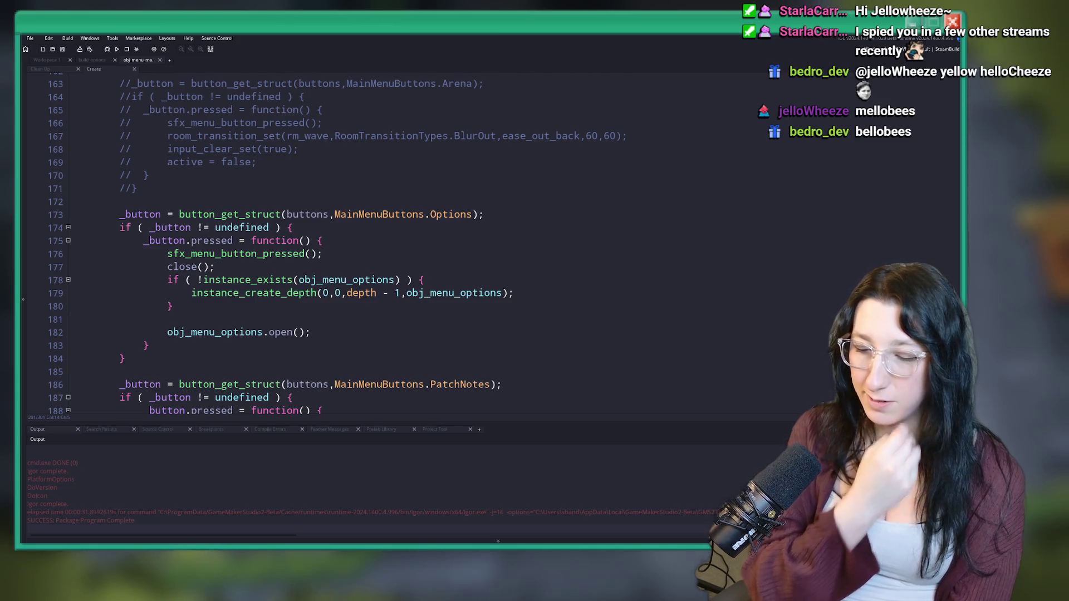
pyautogui.click(590, 136)
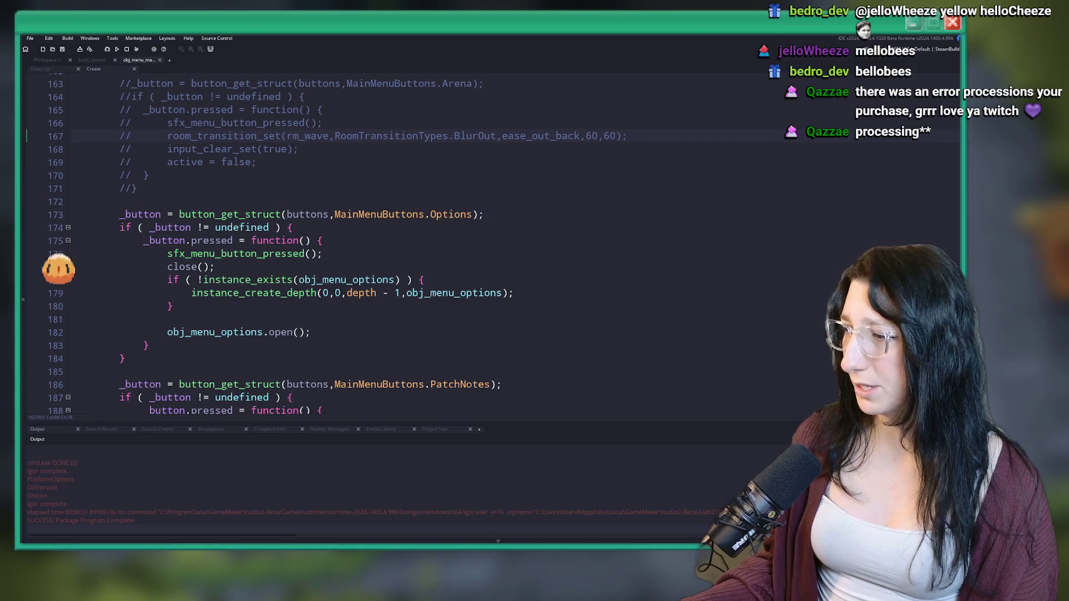
pyautogui.hotkey('alt', 'Tab')
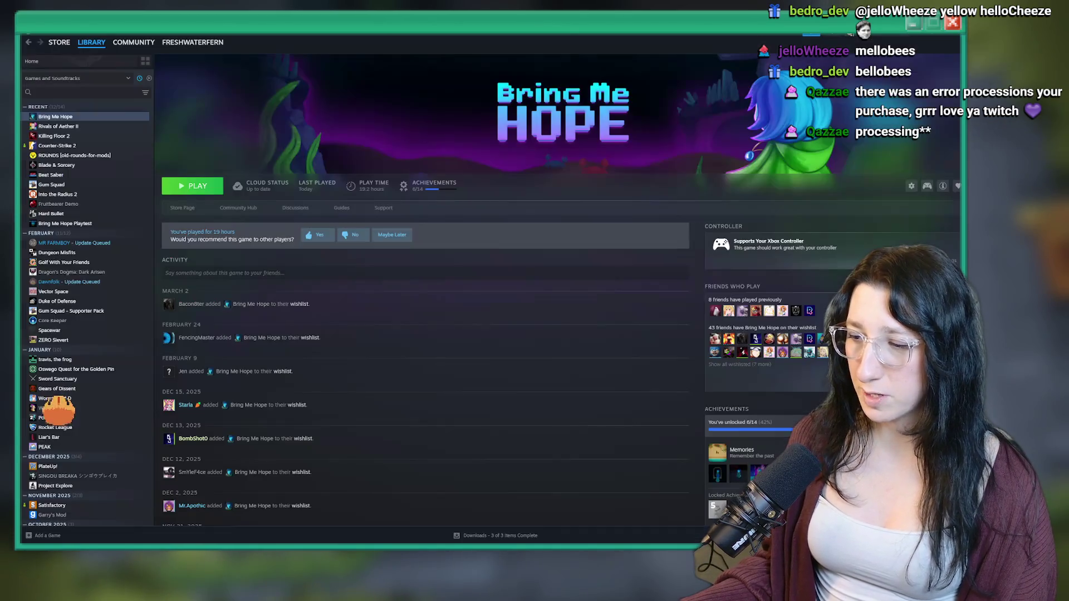
# Move aside and close the Snipping Tool window, then return to GameMaker
pyautogui.hotkey('alt', 'Tab')
pyautogui.moveTo(472, 98)
pyautogui.mouseDown()
pyautogui.moveTo(484, 122)
pyautogui.moveTo(835, 173)
pyautogui.mouseUp()
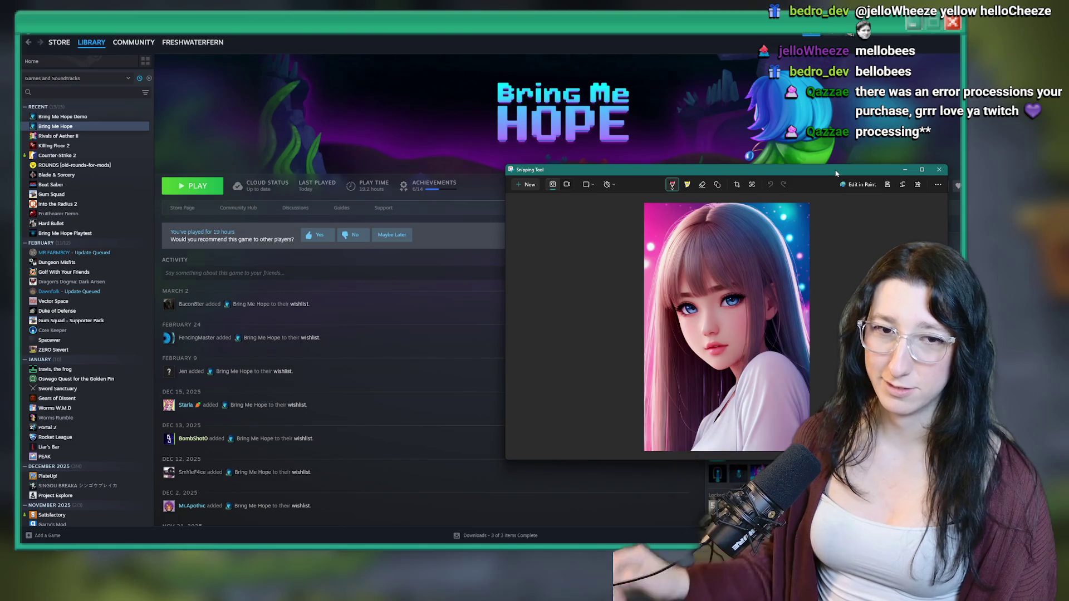
pyautogui.click(944, 171)
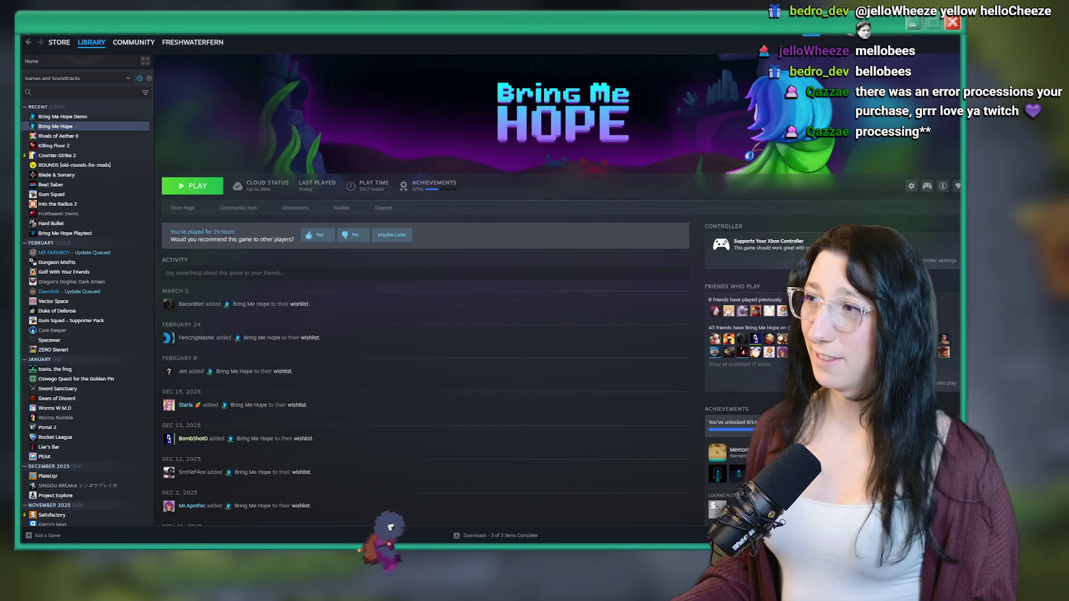
pyautogui.hotkey('alt', 'Tab')
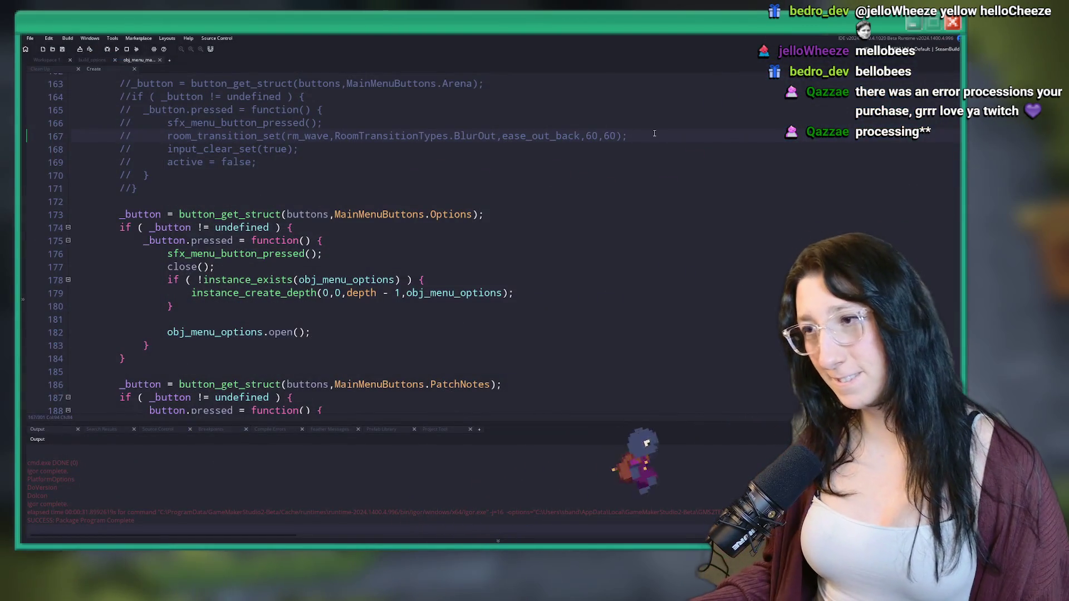
# Glance at the build_options code, then settle on an empty Workspace 1, discarding an extra workspace
pyautogui.scroll(5, 389, 251)
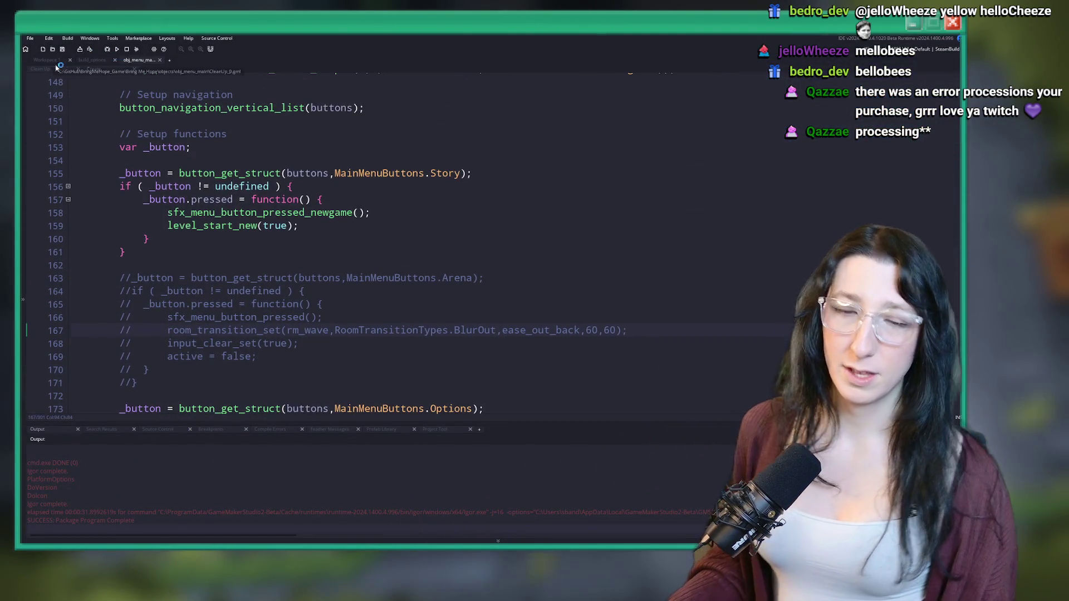
pyautogui.click(91, 60)
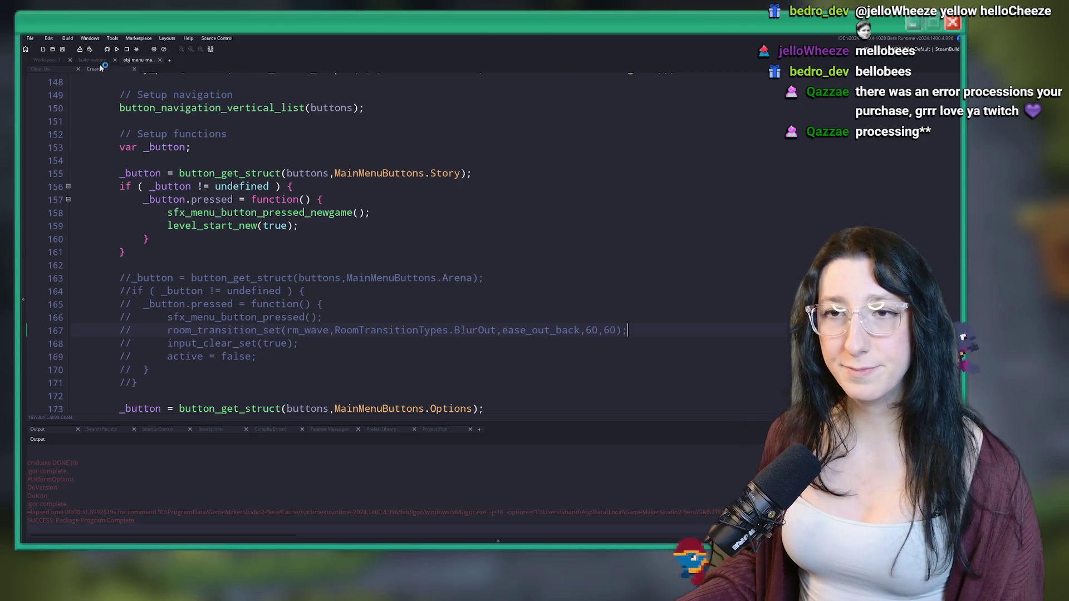
pyautogui.click(53, 61)
pyautogui.scroll(-3, 419, 227)
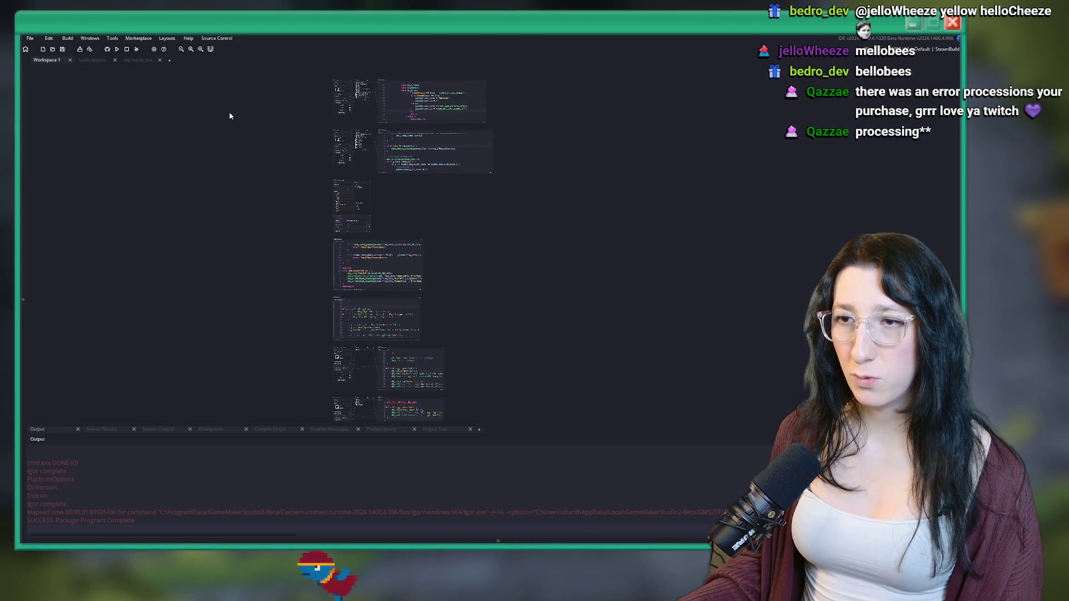
pyautogui.click(169, 60)
pyautogui.click(168, 60)
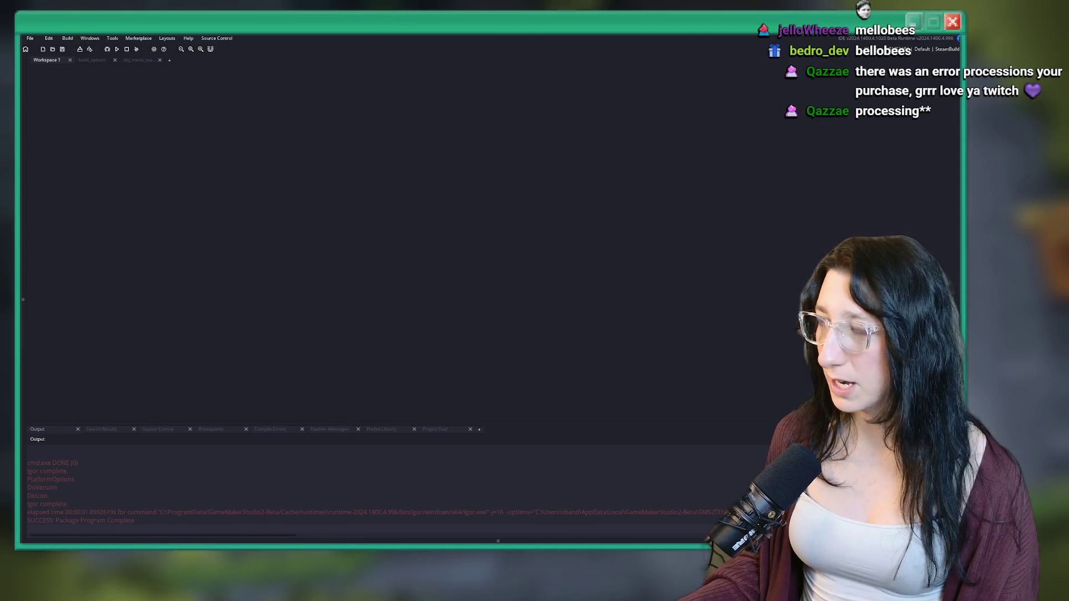
pyautogui.rightClick(579, 282)
pyautogui.click(594, 234)
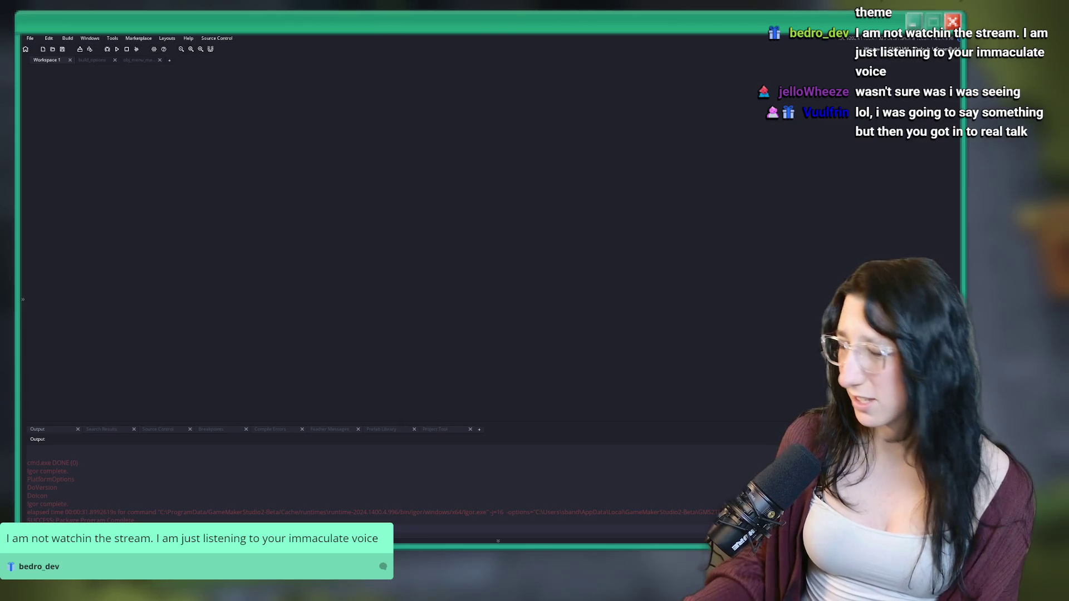
# Bring the browser showing the YouTube home page to the front
pyautogui.hotkey('alt', 'Tab')
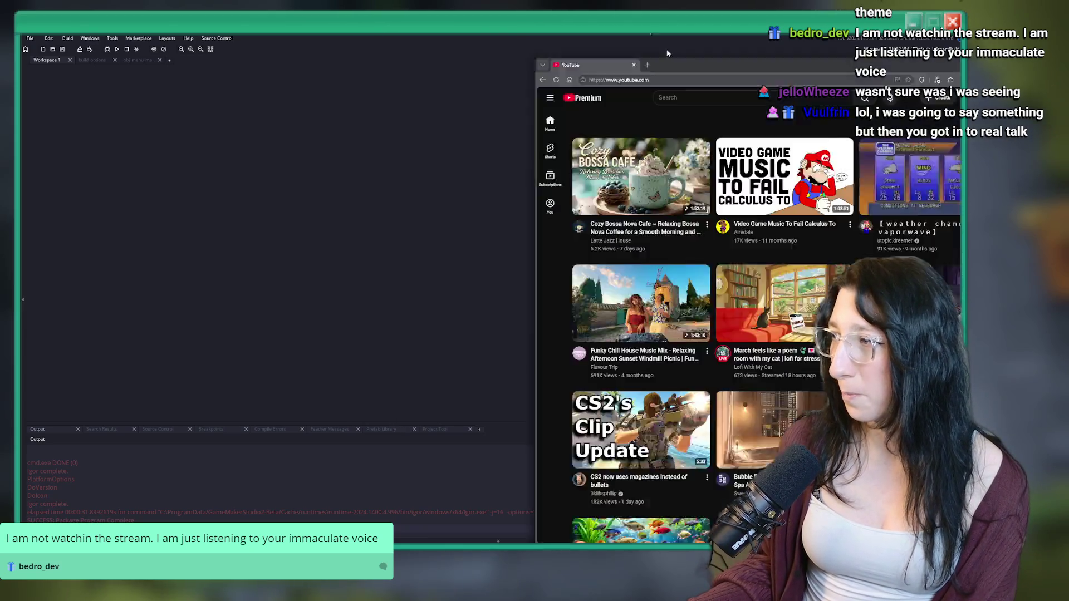
# Open the newest Short 'It Took Me 3 Months to Build This Level' via YouTube Studio and copy its URL
pyautogui.click(952, 66)
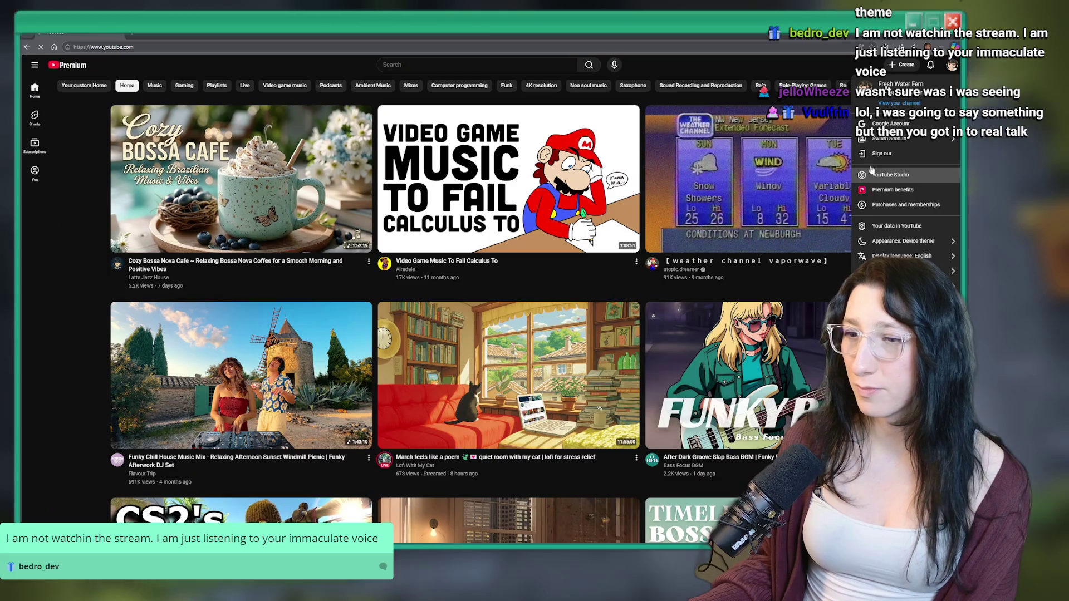
pyautogui.click(891, 174)
pyautogui.click(201, 146)
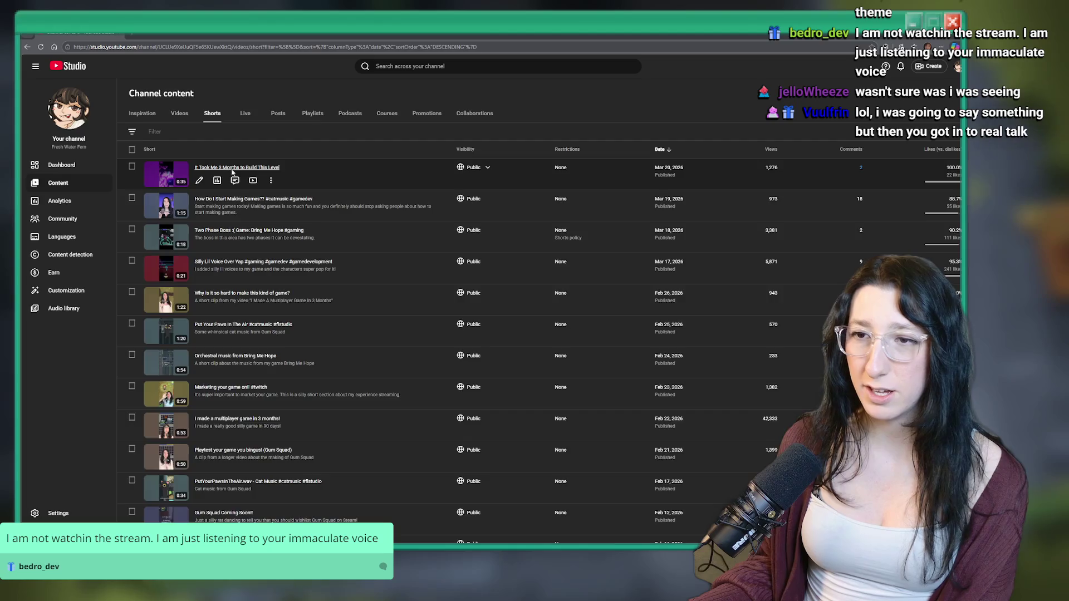
pyautogui.click(398, 186)
pyautogui.click(405, 195)
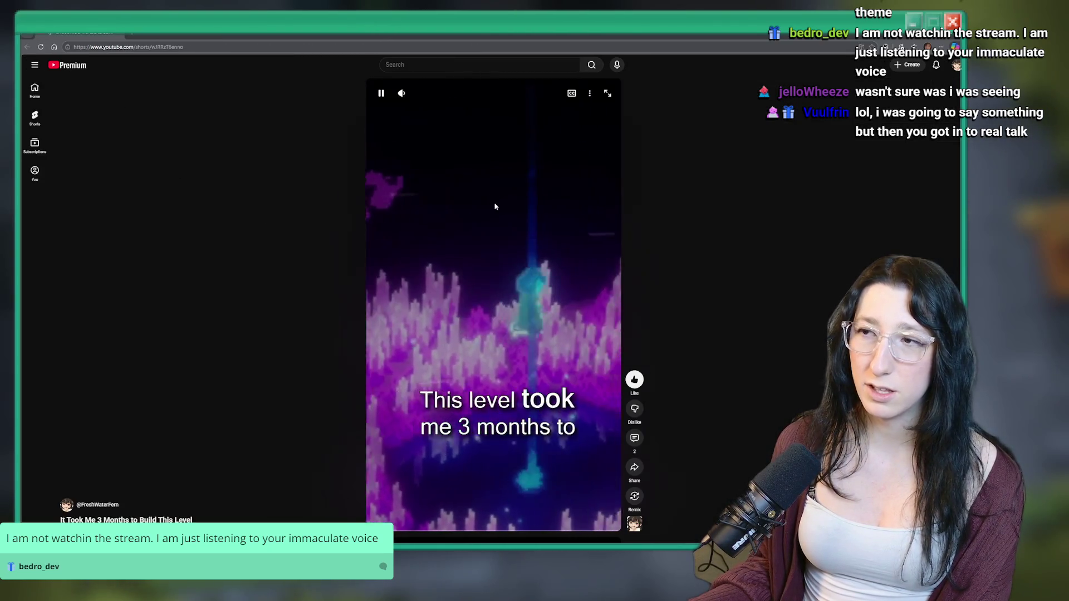
pyautogui.rightClick(426, 145)
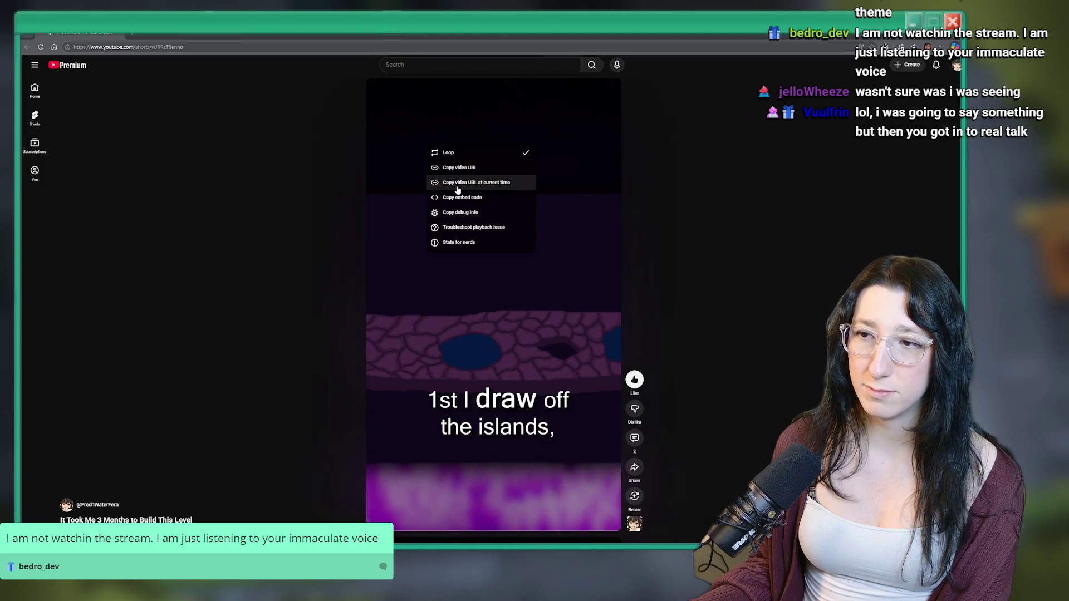
pyautogui.click(490, 170)
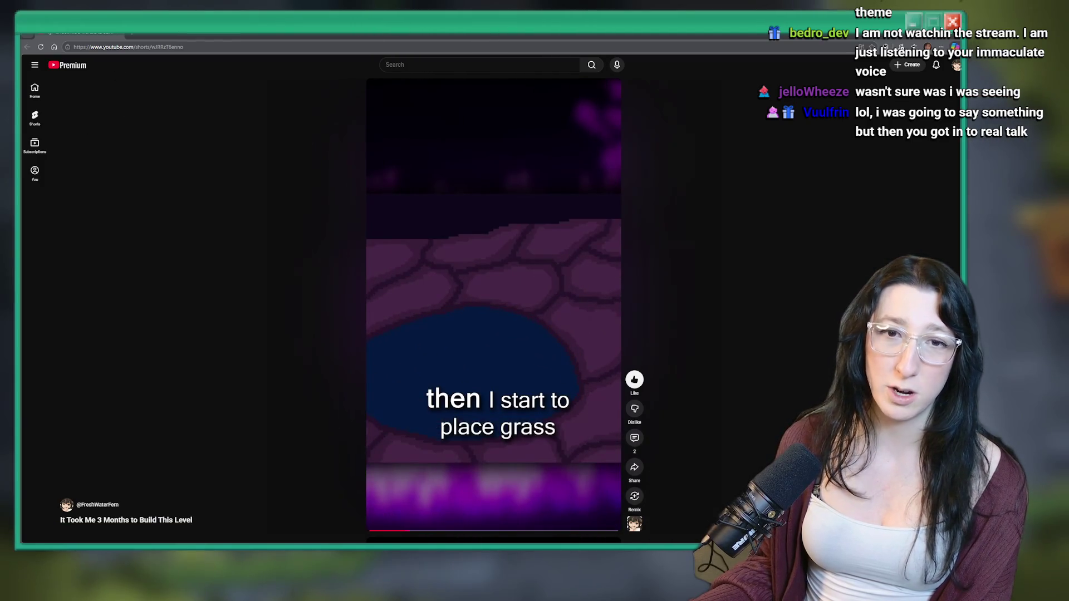
pyautogui.hotkey('alt', 'Tab')
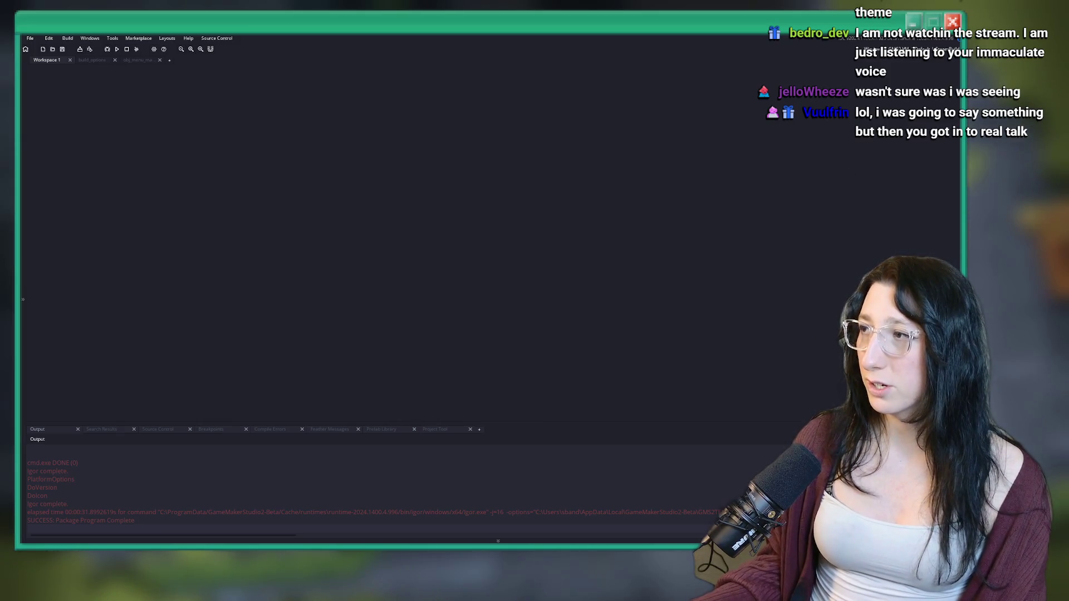
# Play the Short at full volume, then switch to GameMaker and on to the itch.io page
pyautogui.hotkey('alt', 'Tab')
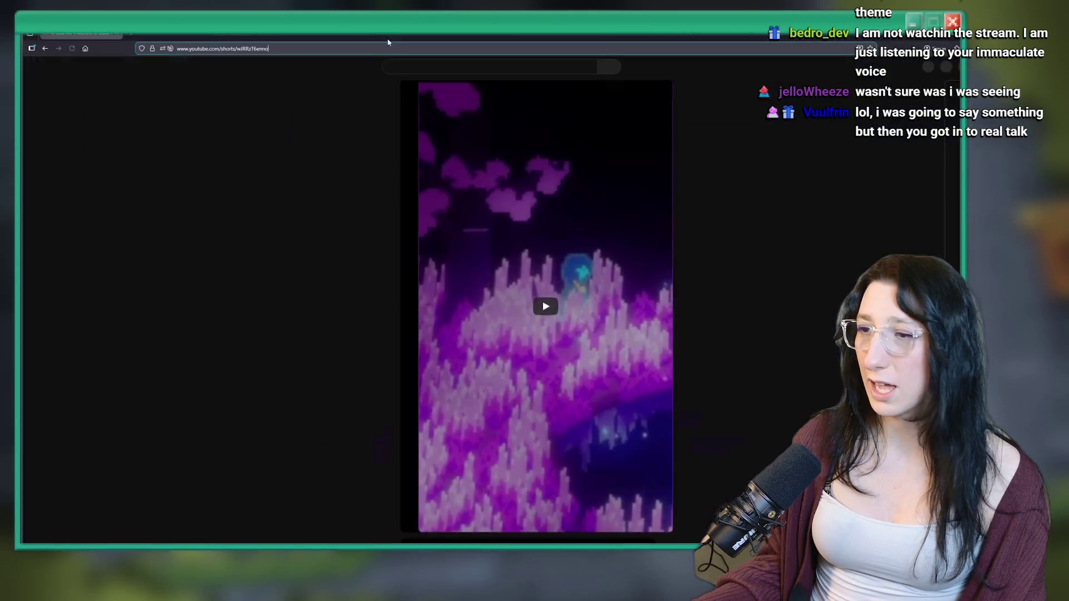
pyautogui.click(433, 95)
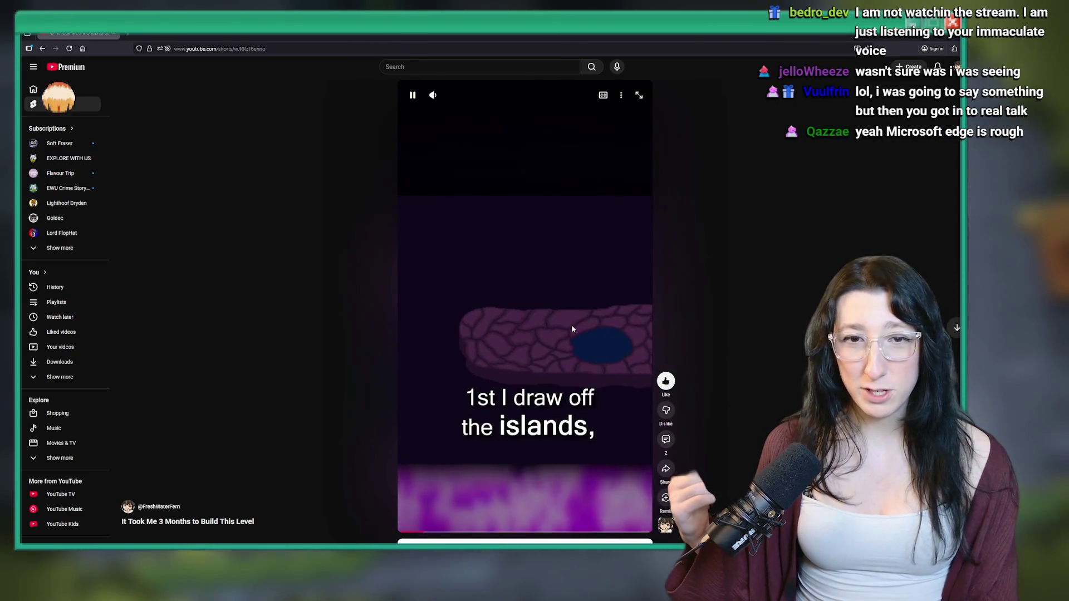
pyautogui.click(446, 95)
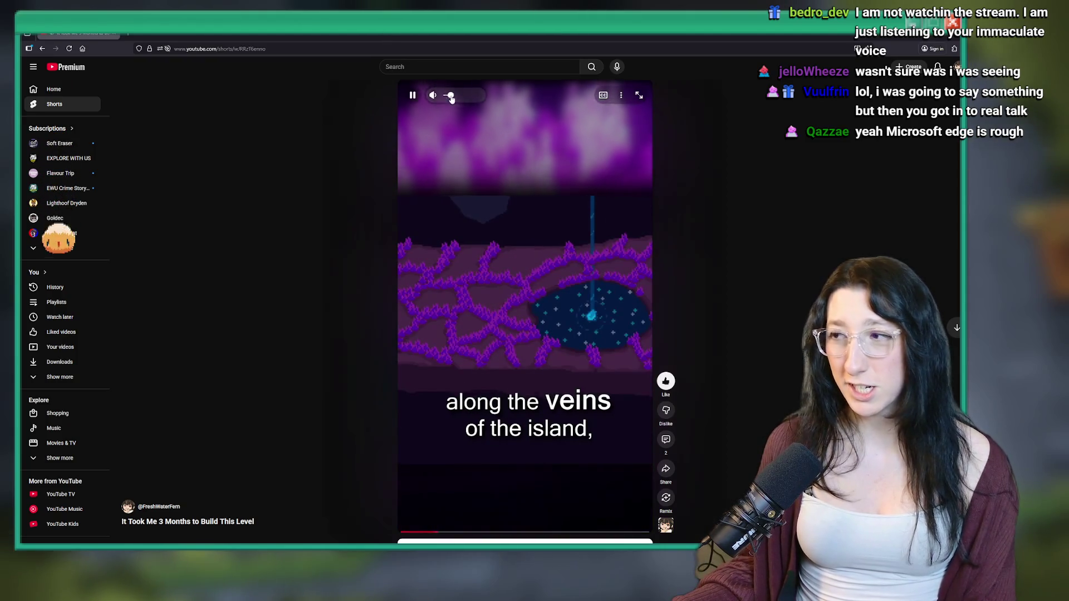
pyautogui.moveTo(447, 95); pyautogui.dragTo(487, 96)
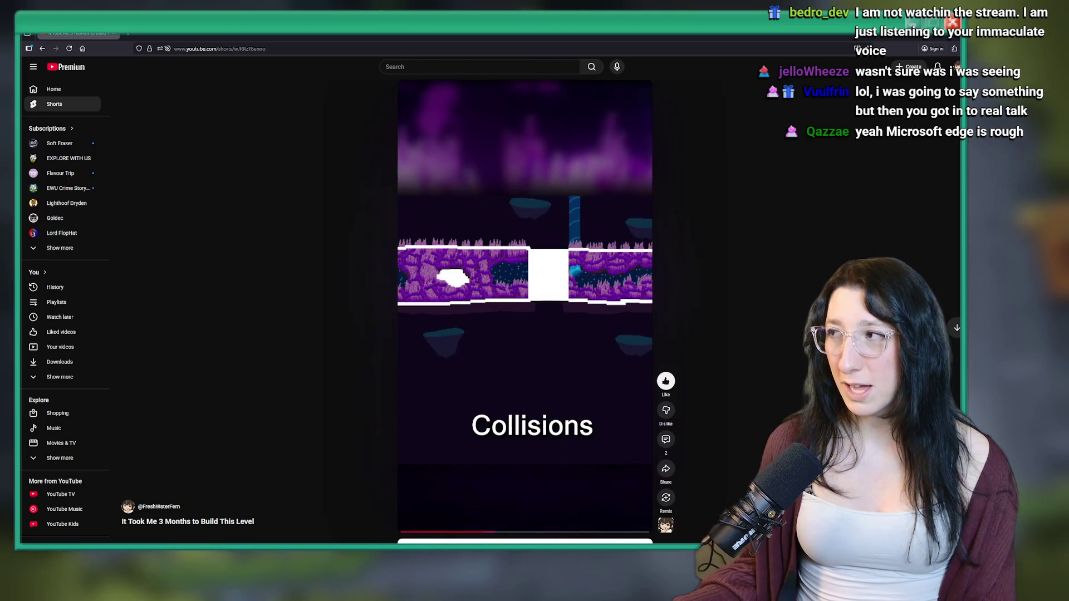
pyautogui.moveTo(666, 322)
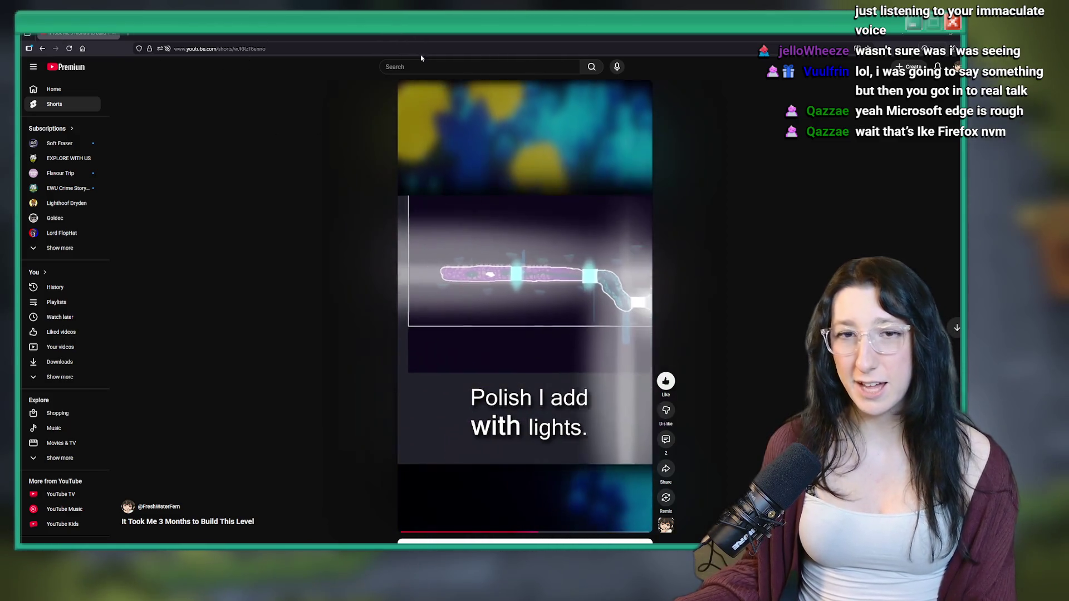
pyautogui.moveTo(405, 239)
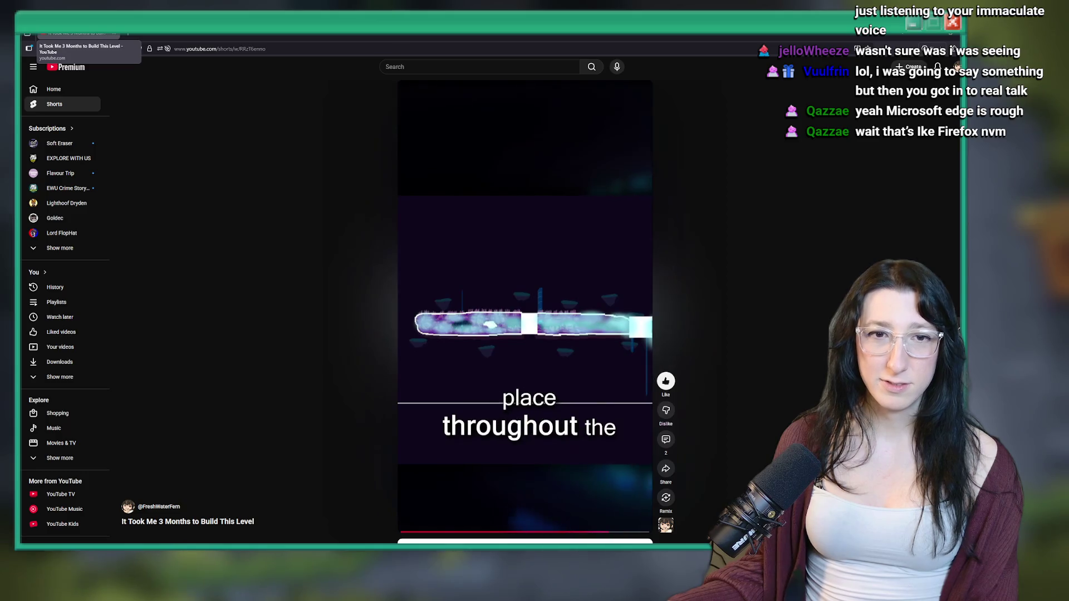
pyautogui.hotkey('alt', 'Tab')
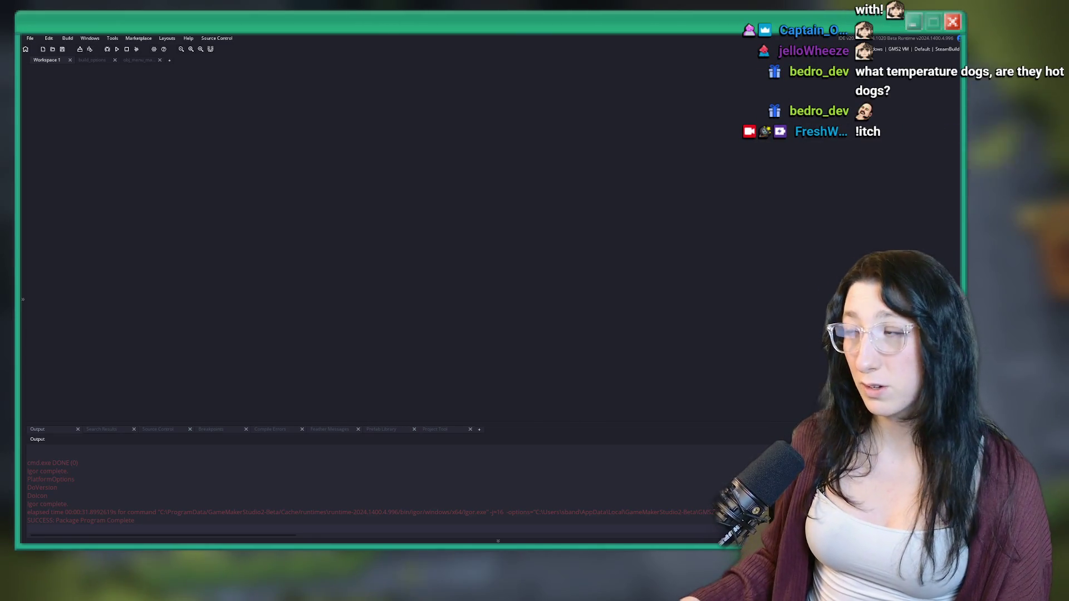
pyautogui.hotkey('alt', 'Tab')
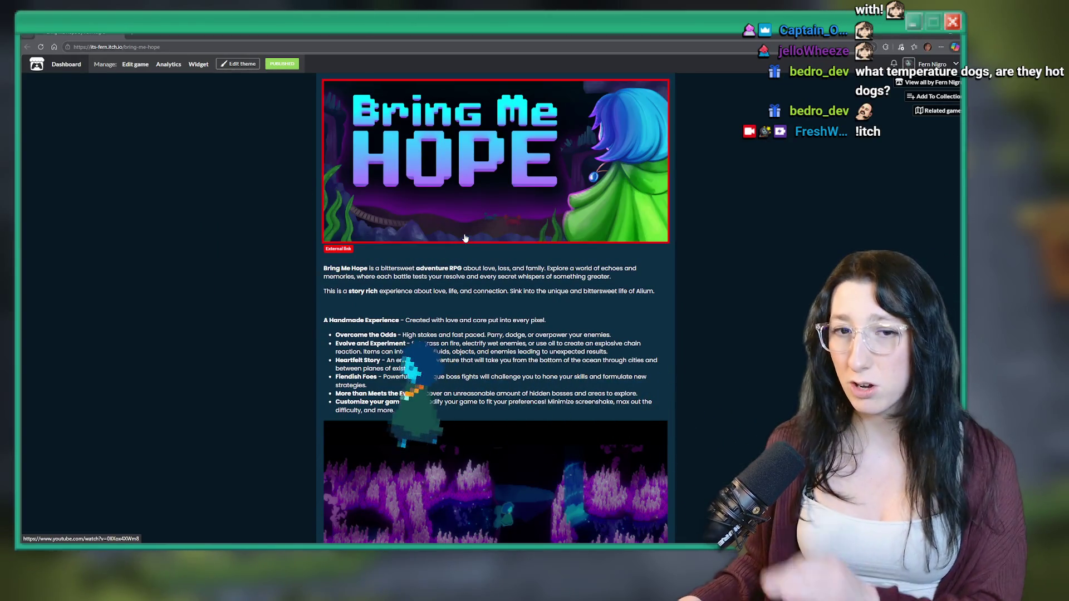
# Scroll the Bring Me Hope itch.io page and try Get Steam key, then leave the browser
pyautogui.scroll(-10, 466, 270)
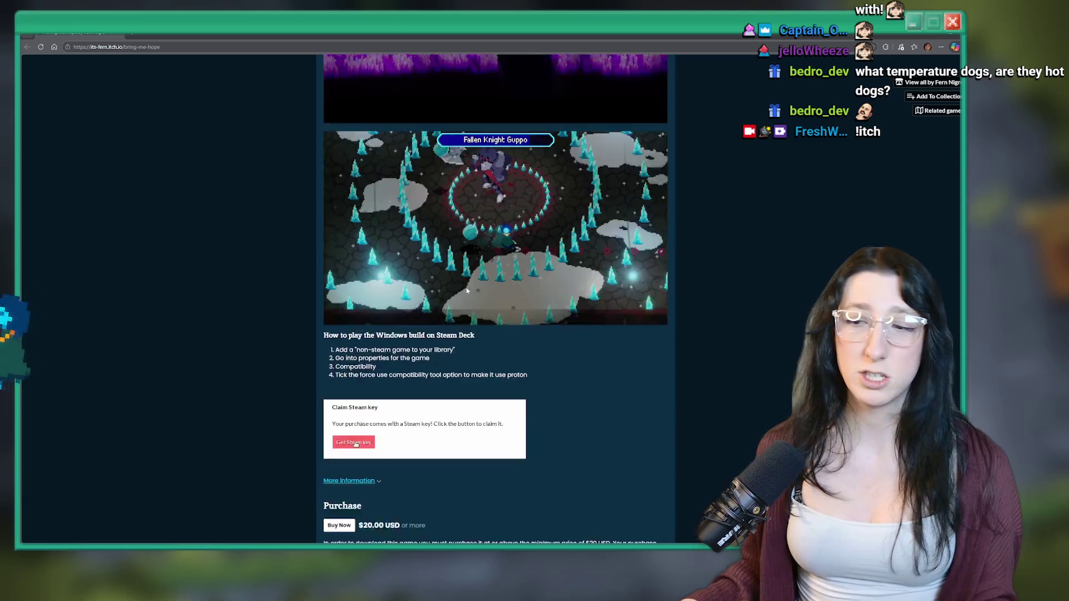
pyautogui.click(354, 336)
pyautogui.scroll(-3, 445, 267)
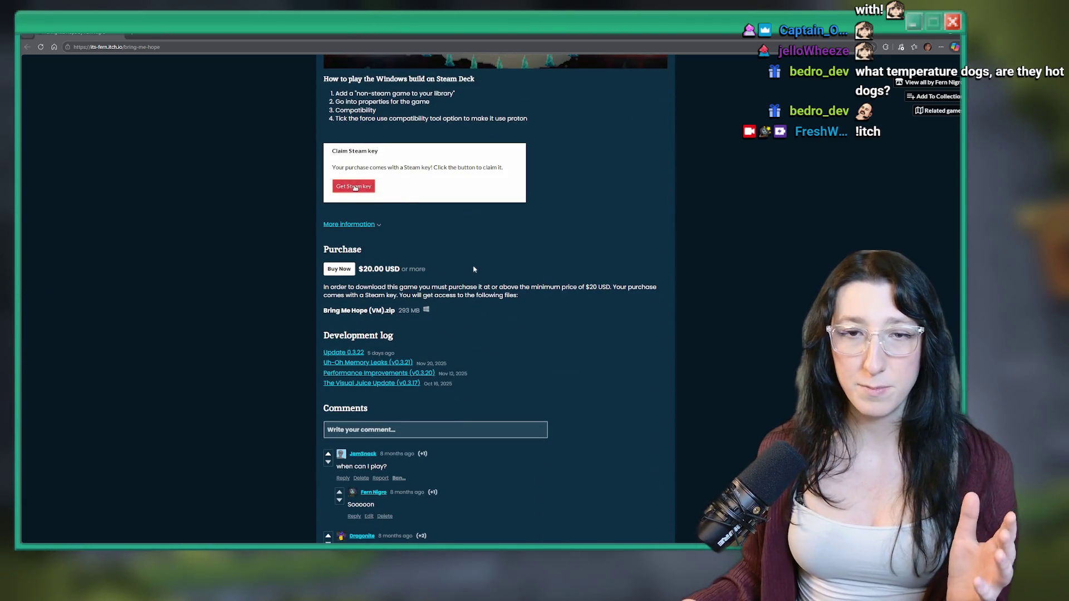
pyautogui.scroll(15, 468, 290)
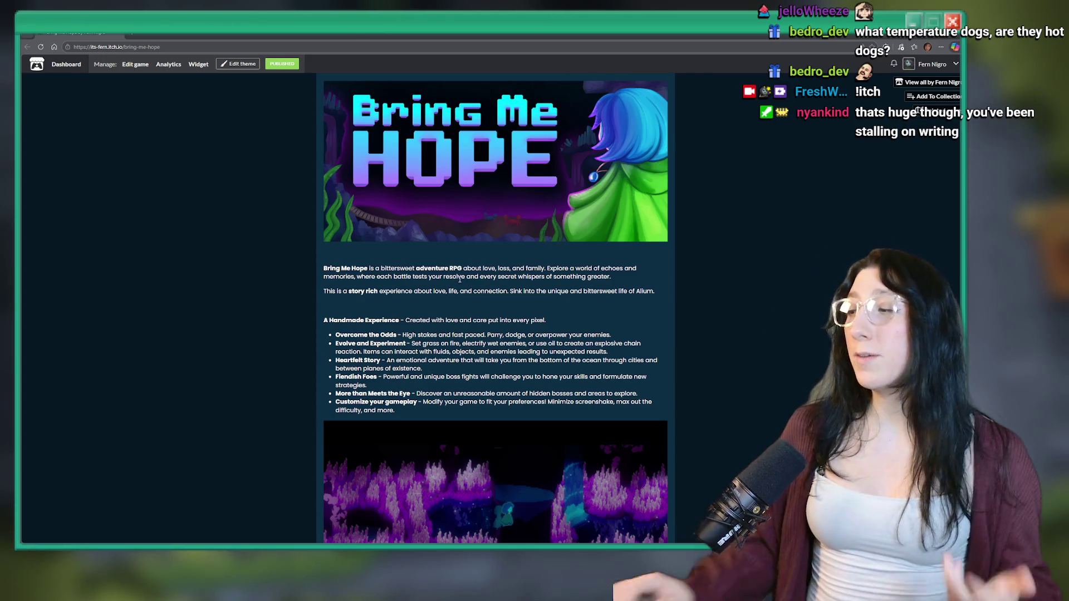
pyautogui.hotkey('alt', 'Tab')
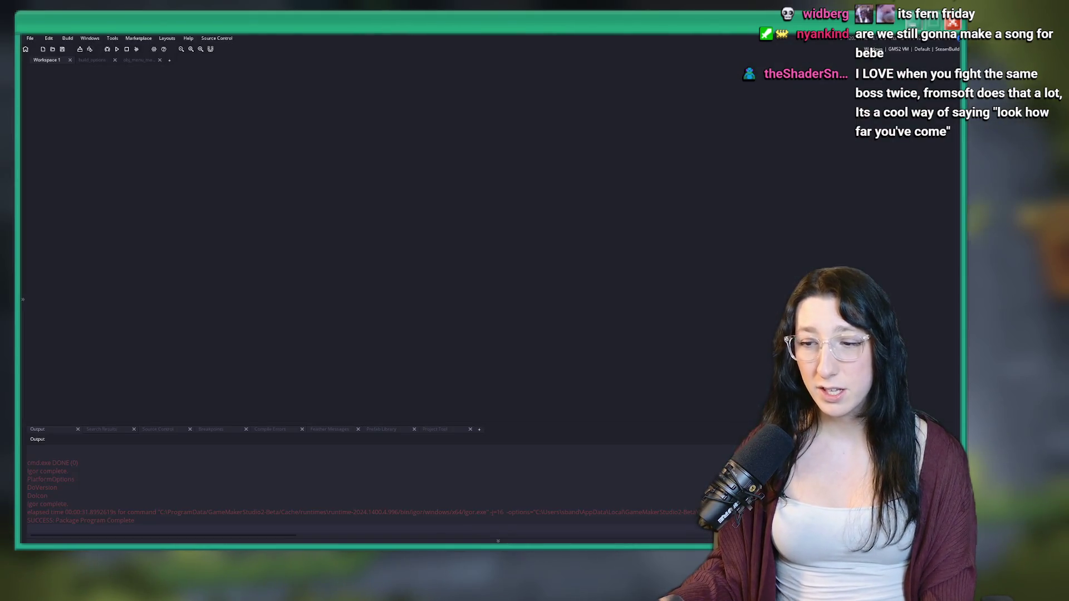
# Show the installed Bring Me Hope folder, go to Desktop, and drag the Explorer window off-screen
pyautogui.moveTo(462, 595)
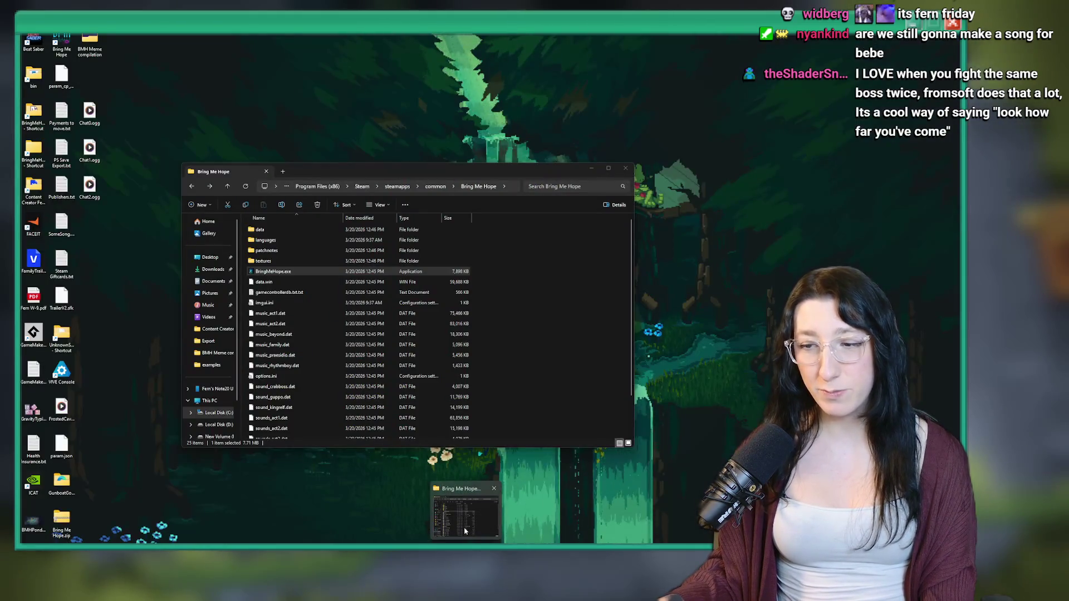
pyautogui.click(468, 506)
pyautogui.click(210, 257)
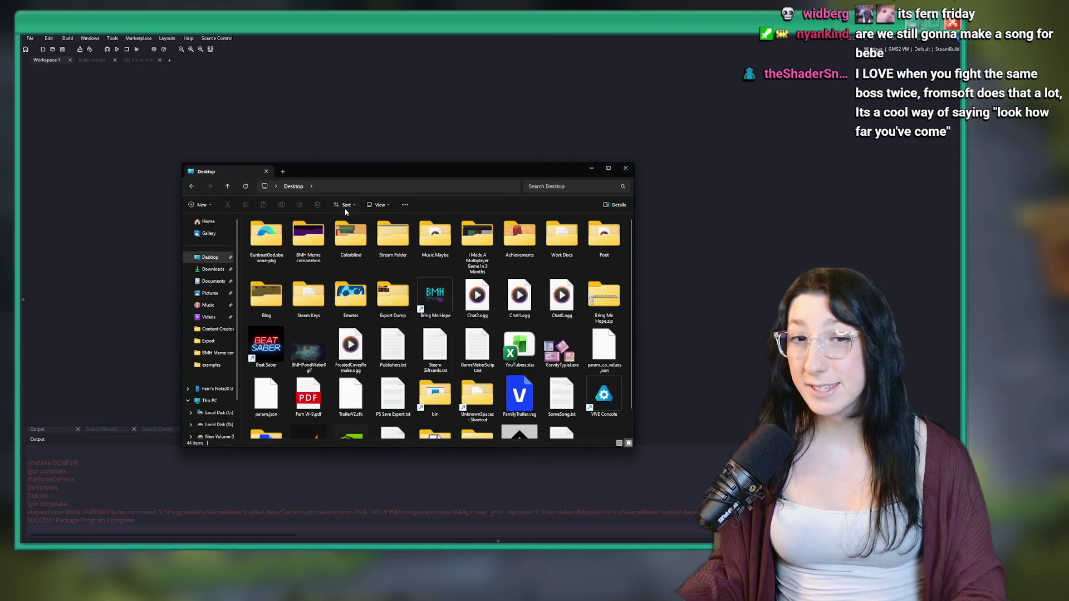
pyautogui.moveTo(357, 177); pyautogui.dragTo(0, 133)
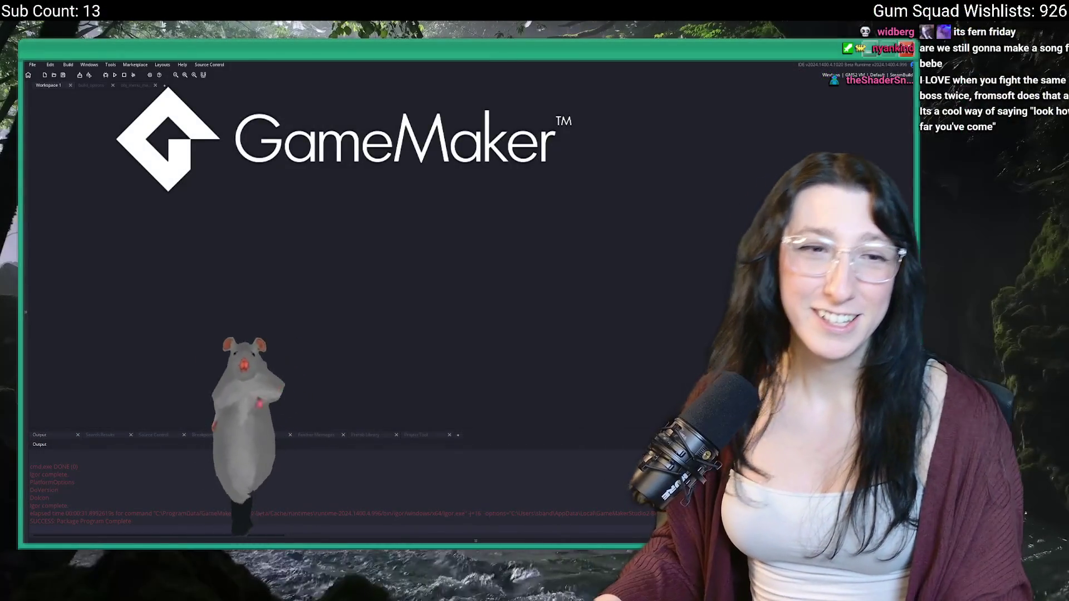
pyautogui.hotkey('alt', 'Tab')
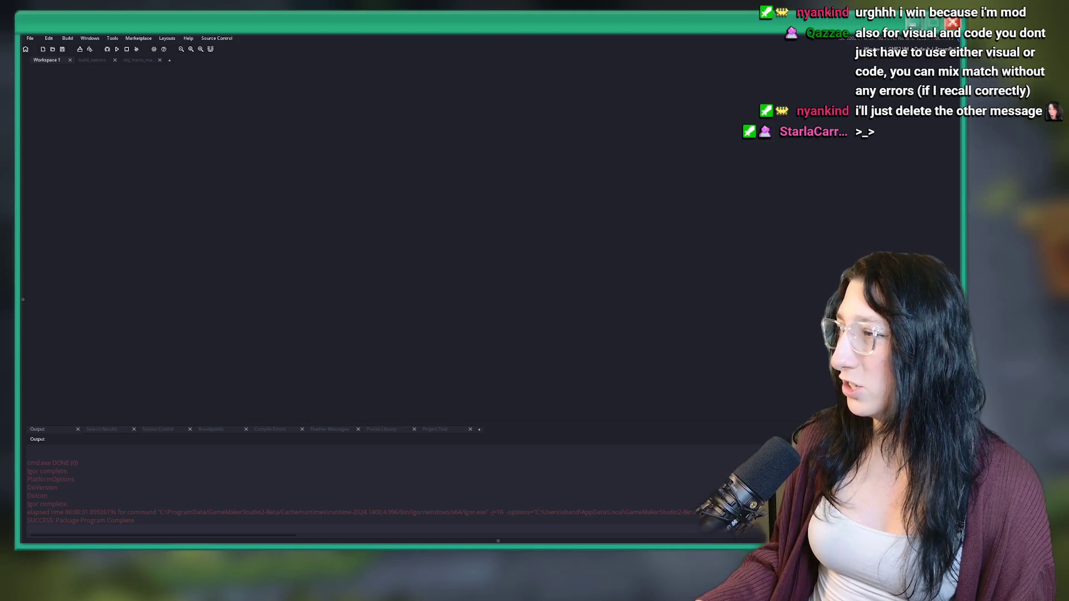
# Switch from GameMaker to the browser showing the YouTube home page
pyautogui.hotkey('alt', 'Tab')
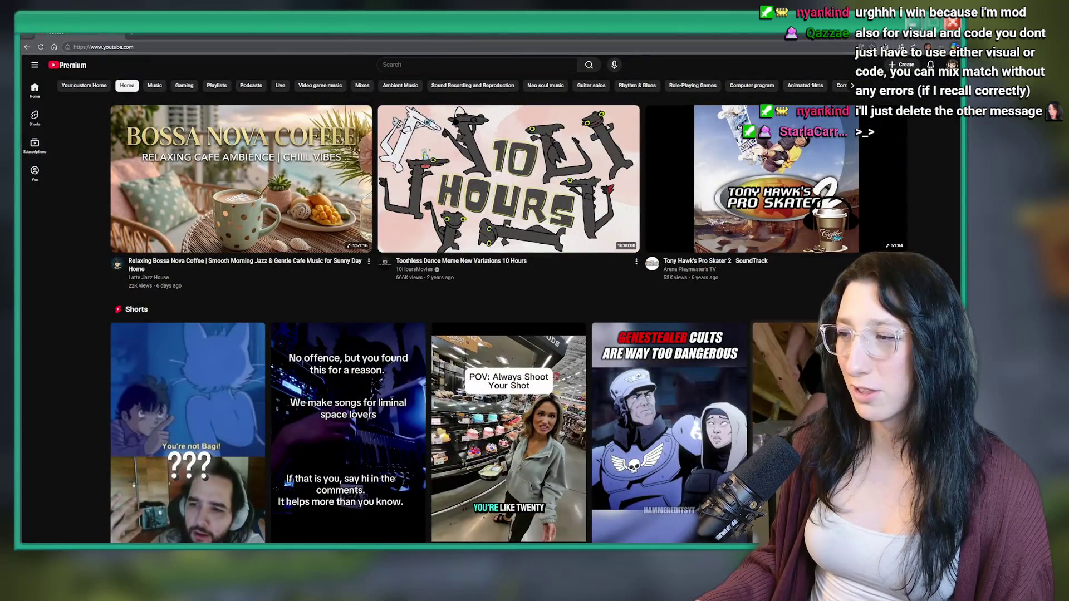
# Scroll through the YouTube recommendations and Shorts shelf, then return to GameMaker
pyautogui.scroll(-1, 188, 417)
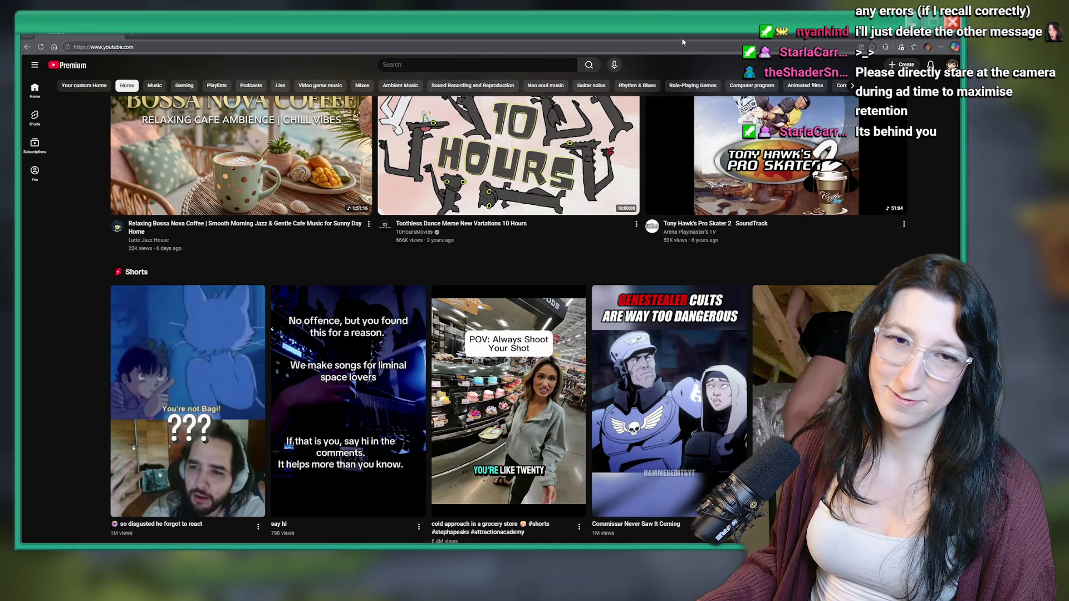
pyautogui.scroll(-2, 918, 225)
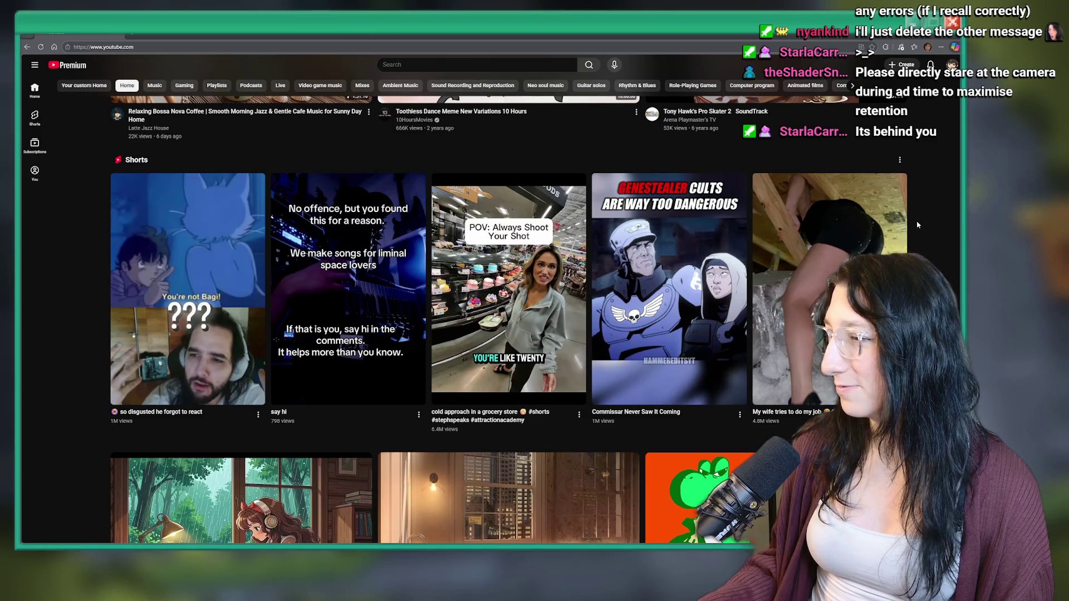
pyautogui.scroll(2, 914, 221)
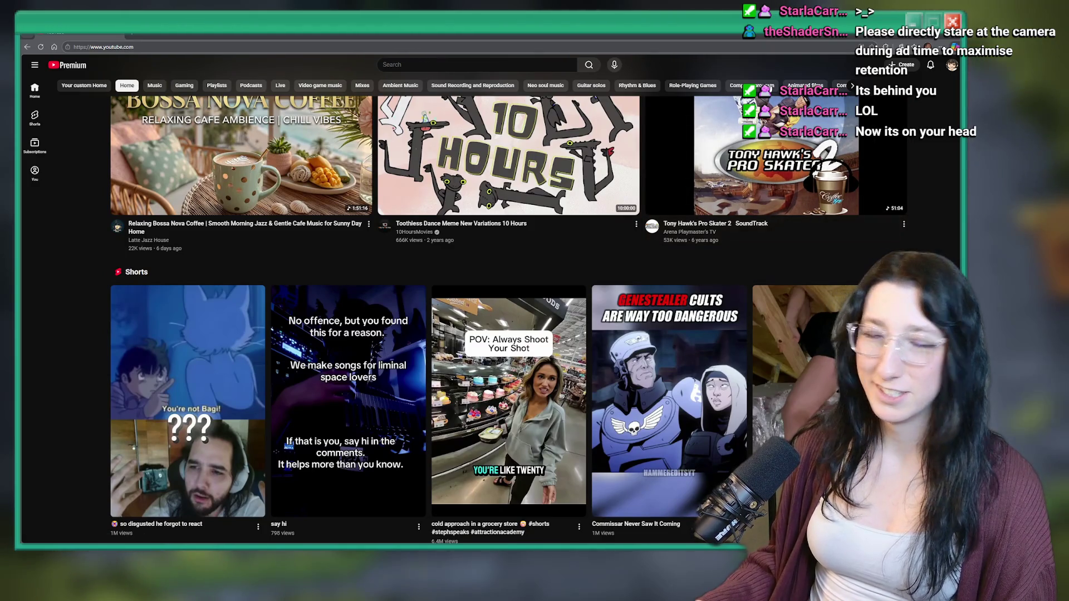
pyautogui.hotkey('alt', 'Tab')
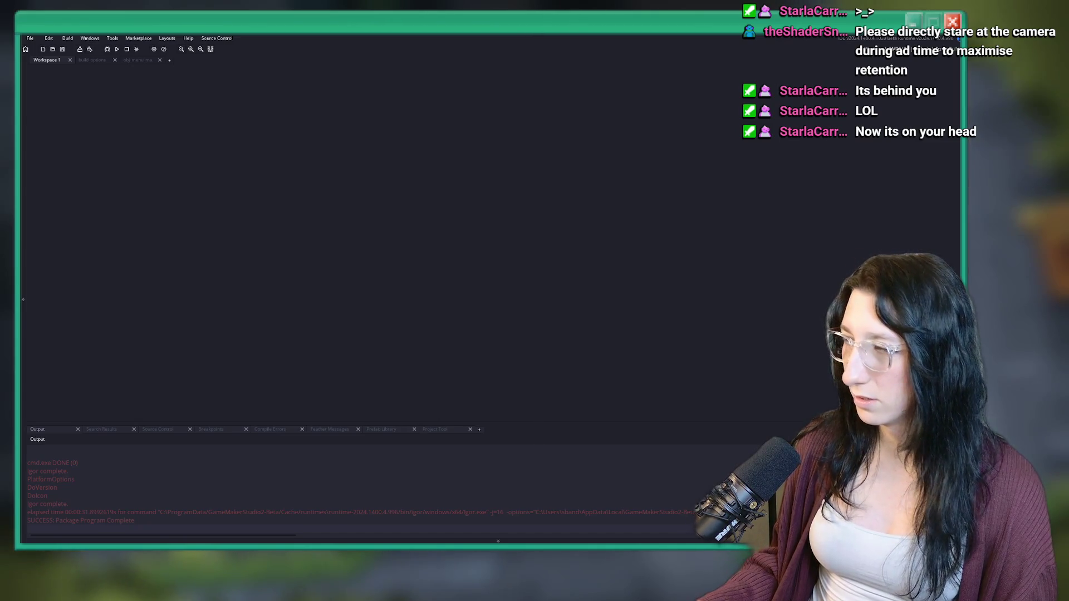
pyautogui.moveTo(473, 543)
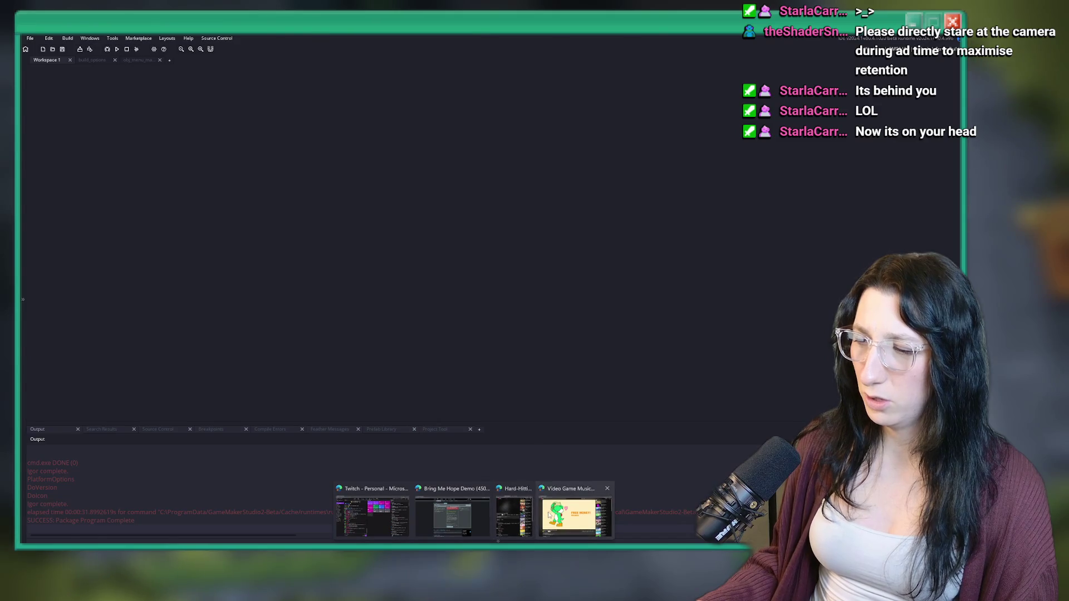
pyautogui.moveTo(521, 511)
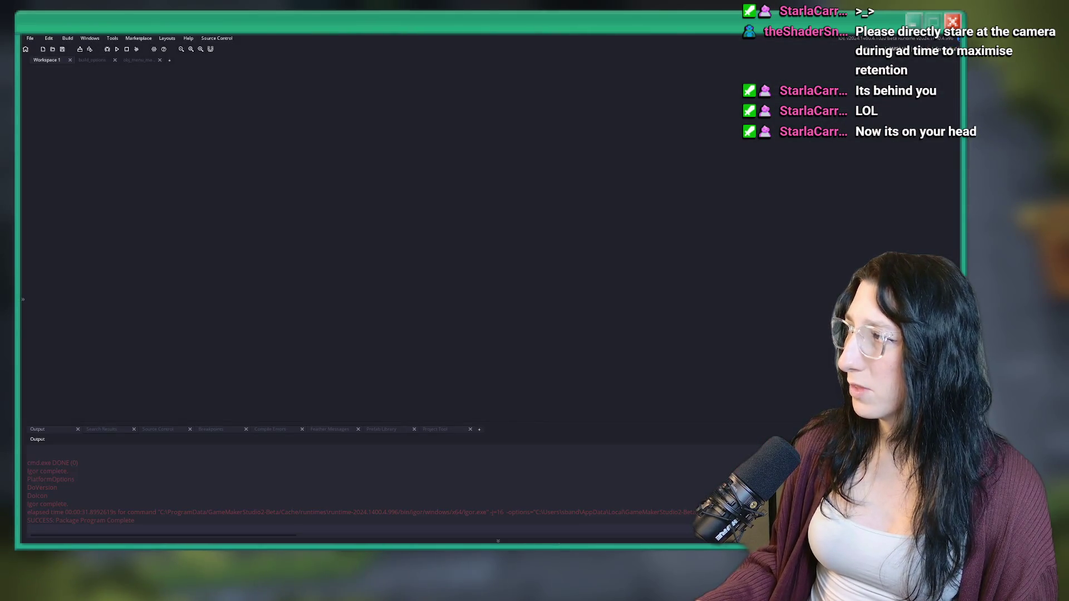